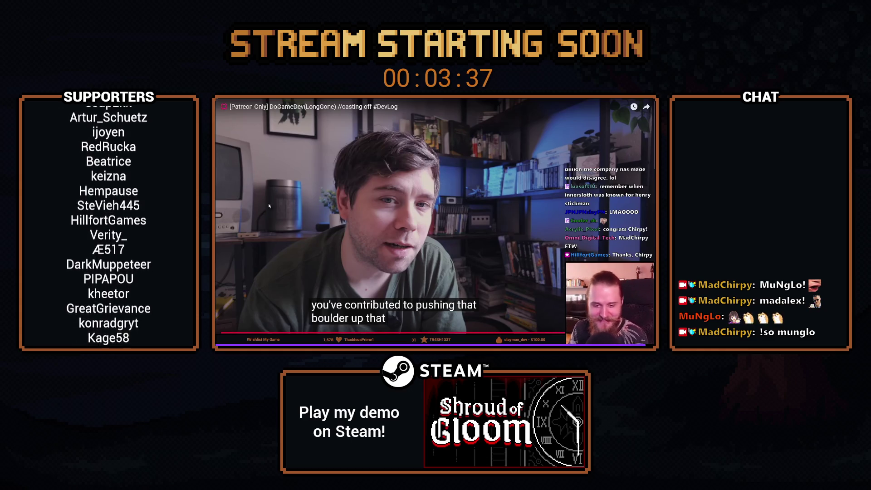
# Leave the fullscreen video and show the channel's Videos list
pyautogui.click(293, 102)
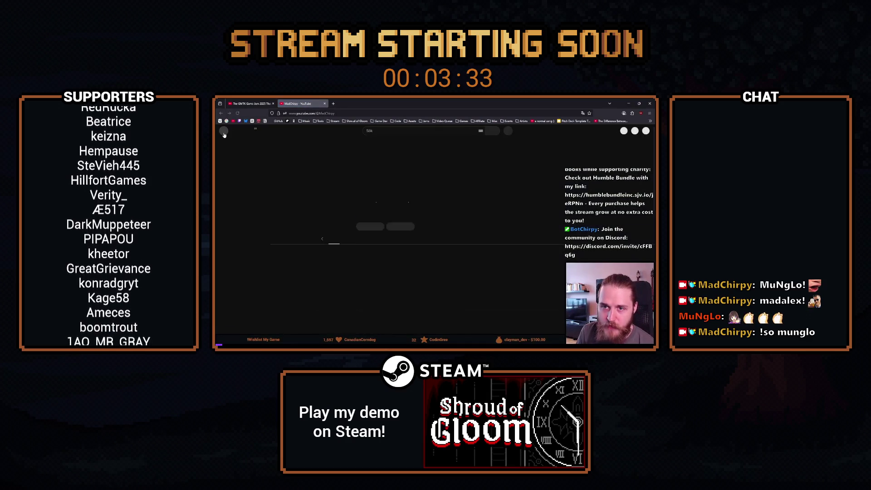
pyautogui.click(318, 238)
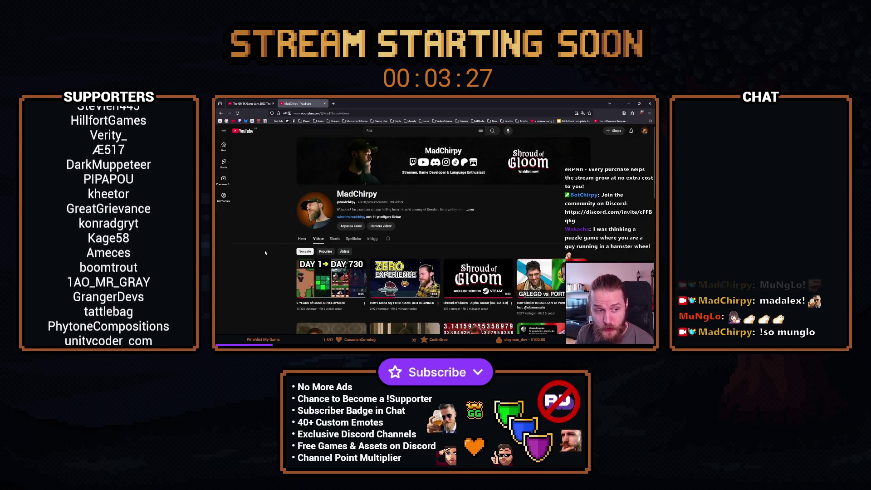
pyautogui.scroll(-3, 265, 252)
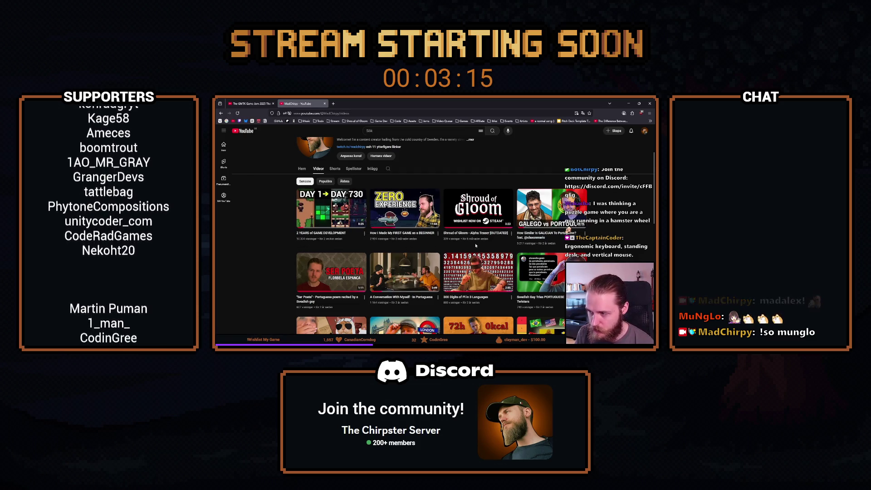
# Switch the YouTube interface language to English (US) from the account menu
pyautogui.click(644, 131)
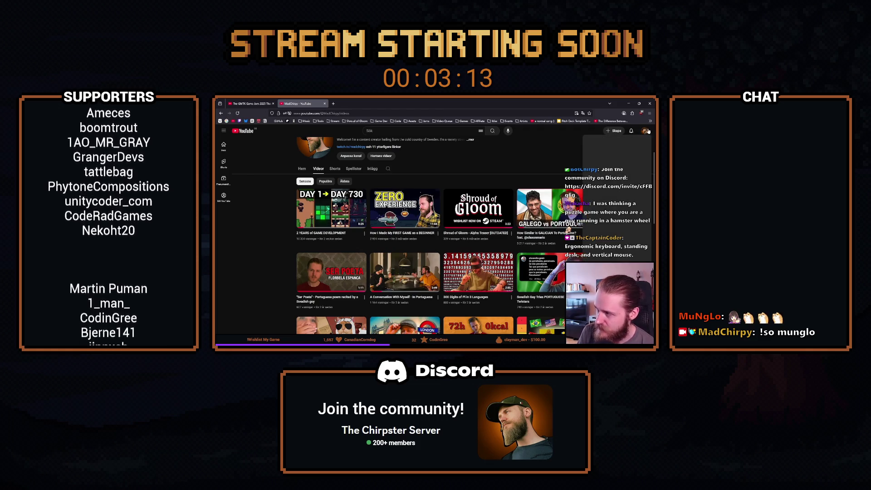
pyautogui.press('Escape')
pyautogui.scroll(3, 361, 183)
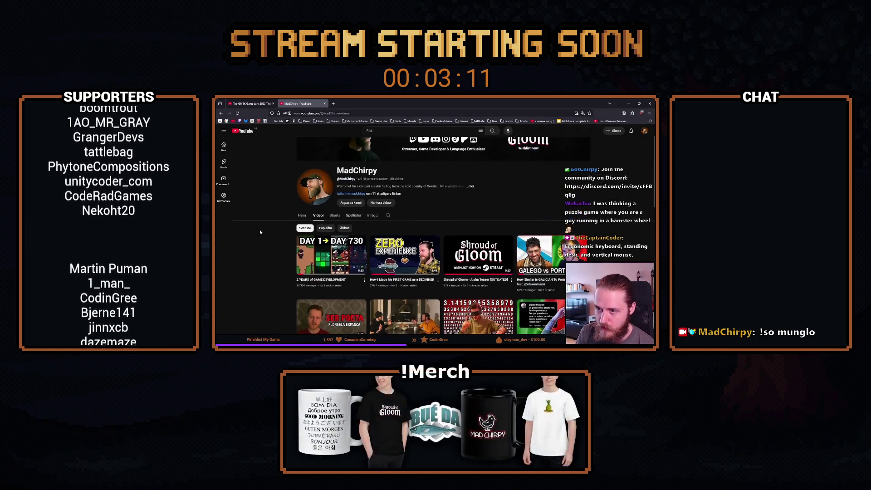
pyautogui.click(384, 181)
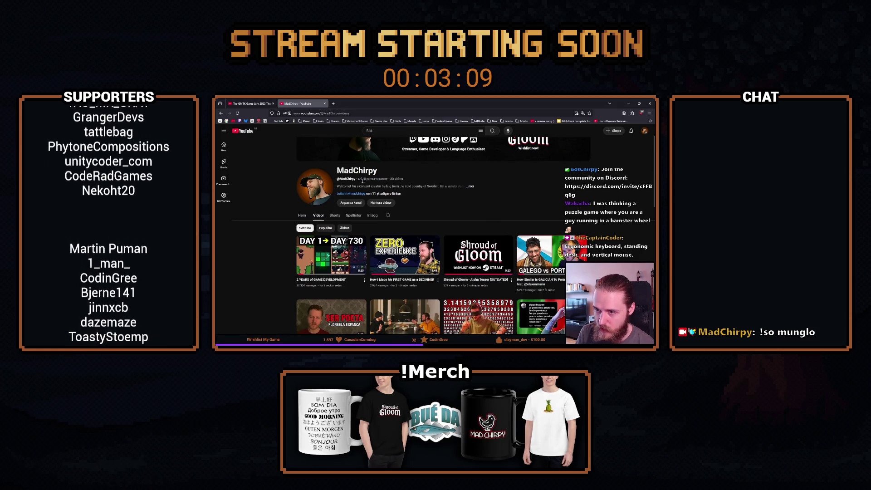
pyautogui.click(645, 131)
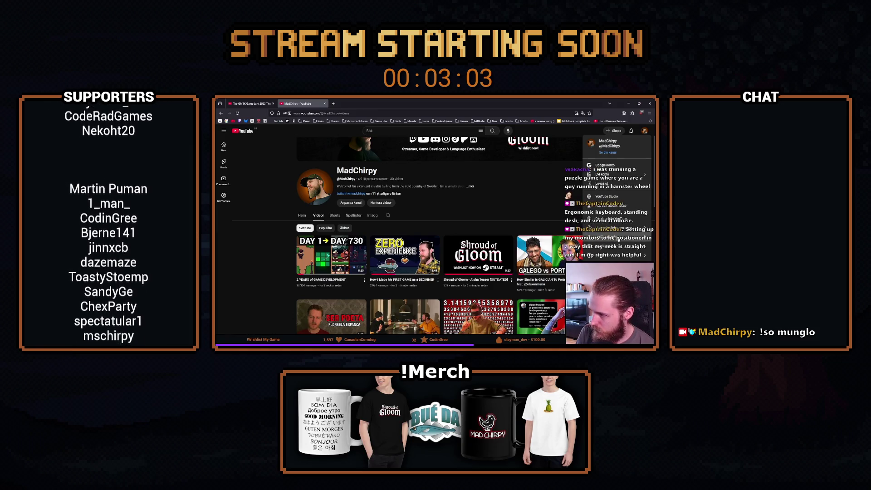
pyautogui.click(617, 237)
pyautogui.scroll(-3, 603, 206)
pyautogui.click(589, 192)
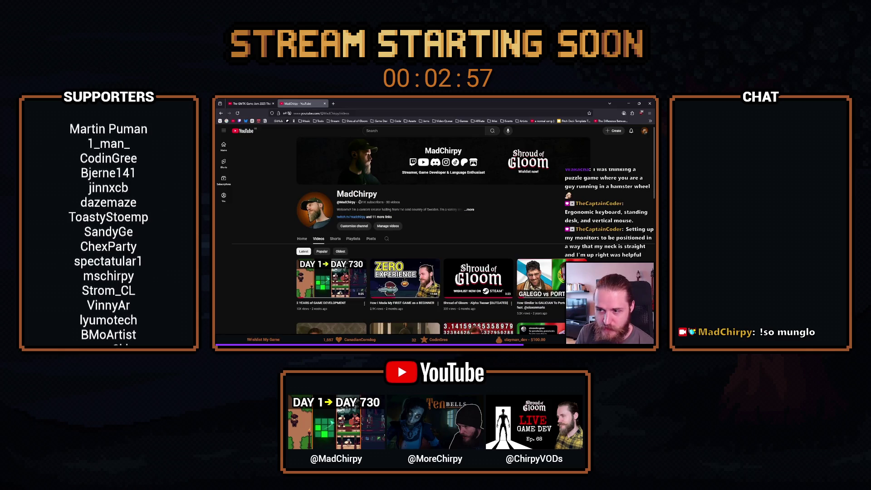
pyautogui.scroll(-1, 367, 221)
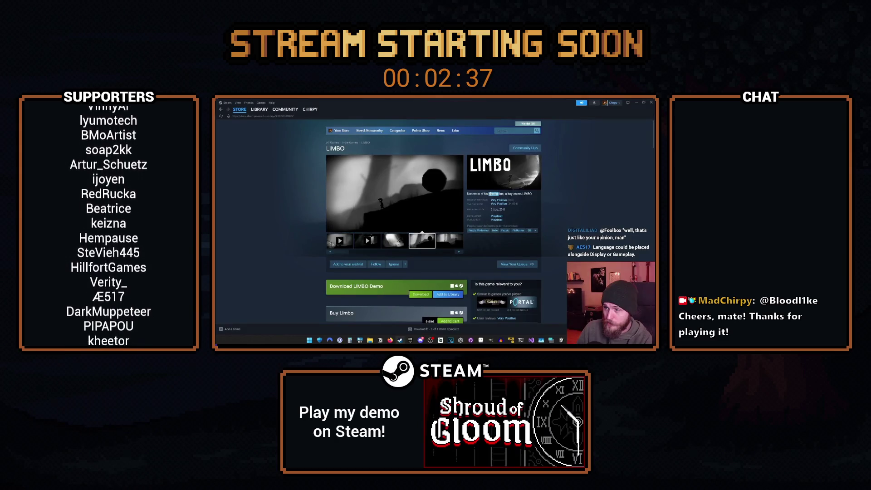
# Scroll through the LIMBO store page's reviews and requirements, back up to the release date, then reload with F5
pyautogui.moveTo(523, 203)
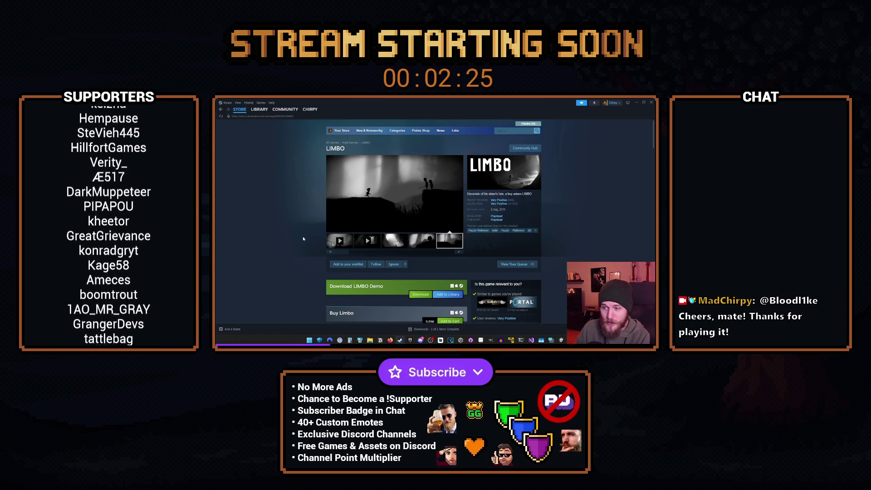
pyautogui.scroll(-2, 303, 238)
pyautogui.scroll(-1, 303, 239)
pyautogui.scroll(-2, 303, 239)
pyautogui.click(361, 281)
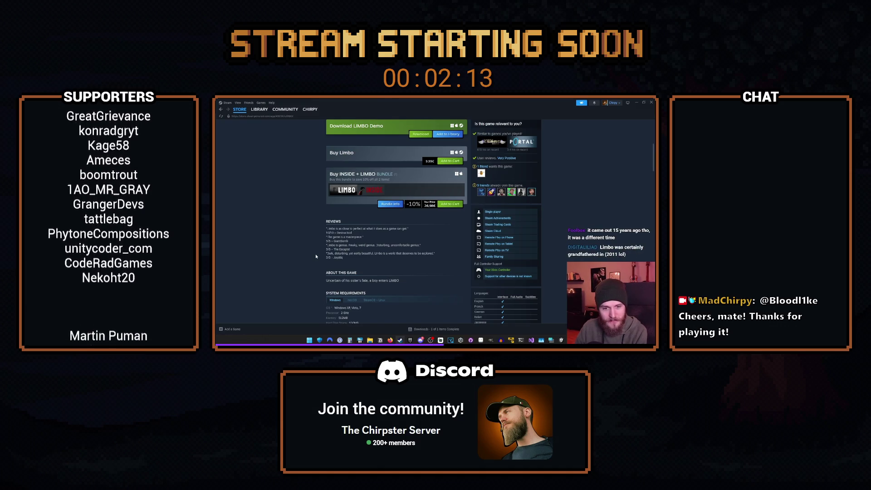
pyautogui.scroll(5, 316, 257)
pyautogui.doubleClick(503, 209)
pyautogui.press('F5')
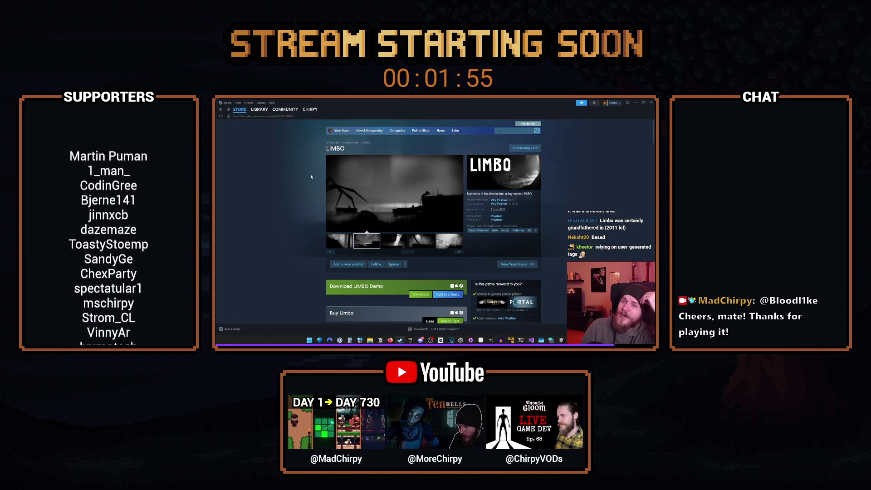
# Go to the Steam store front, then switch to the Unity editor with Alt+Tab
pyautogui.click(241, 112)
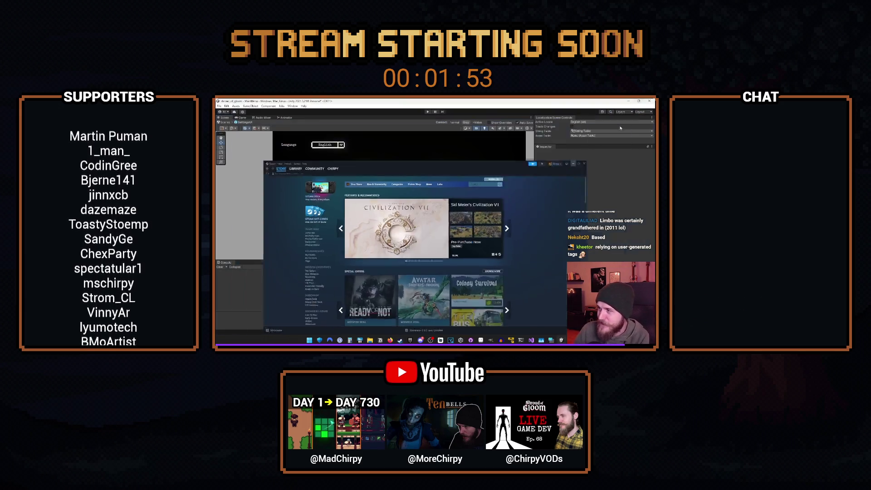
pyautogui.hotkey('alt', 'Tab')
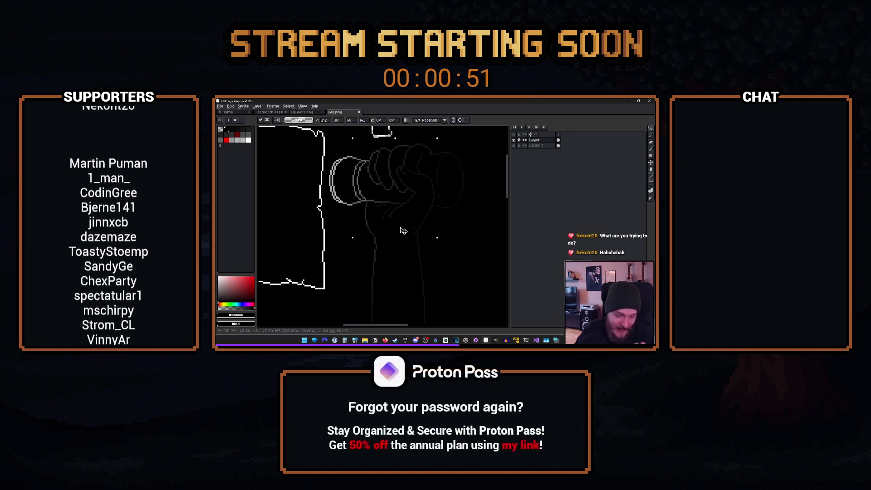
pyautogui.press('Left')
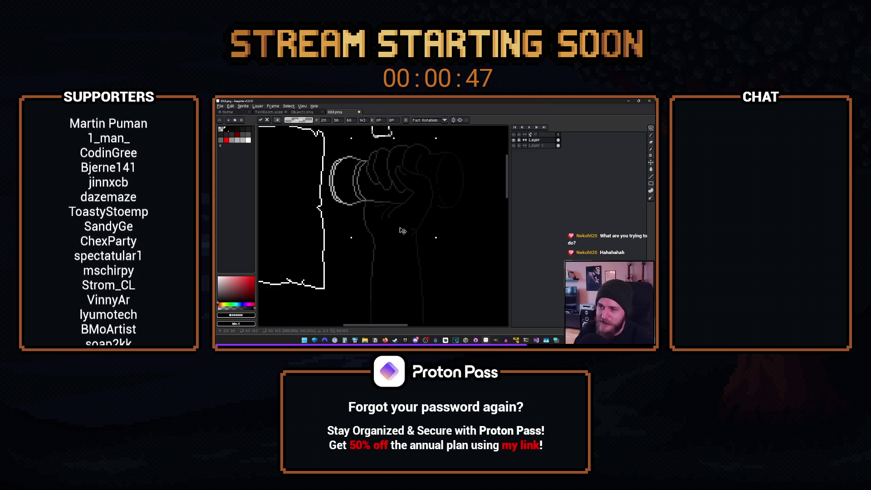
pyautogui.press('Right')
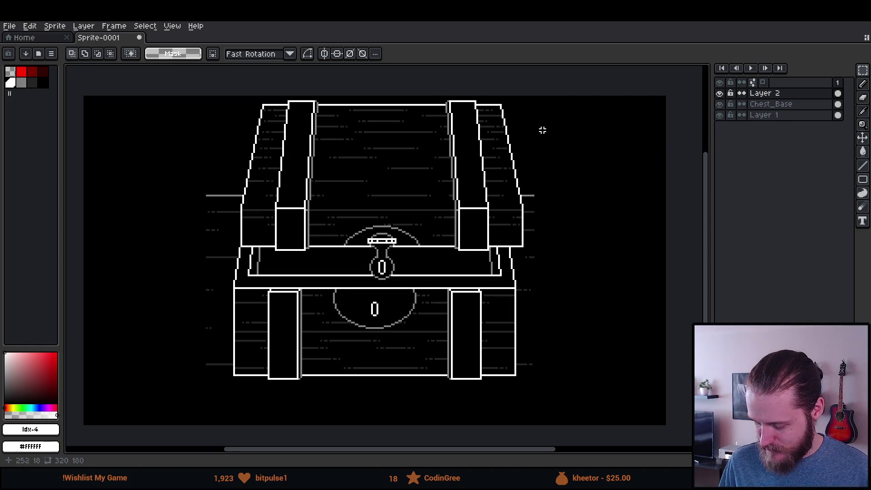
# Select Layer 2, the lid layer, for editing
pyautogui.click(771, 94)
# Move the lid down about 80 px with the Move tool and hide Layer 2
pyautogui.press('b')
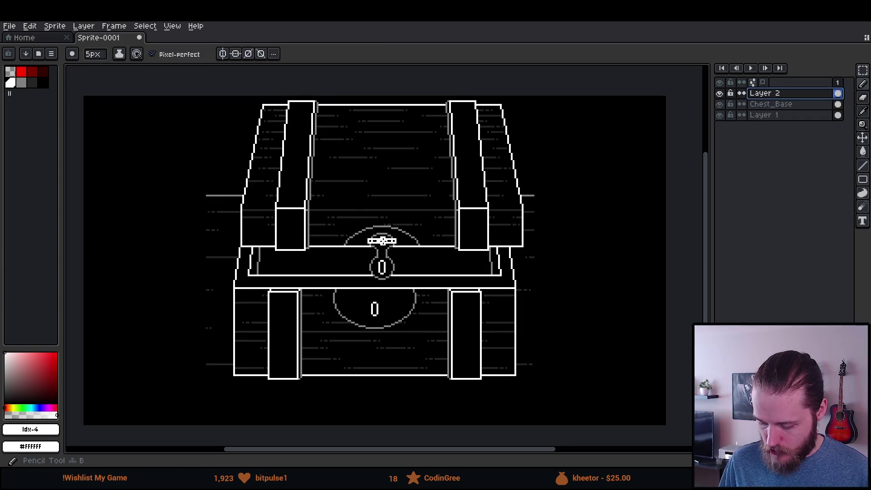
pyautogui.press('v')
pyautogui.moveTo(420, 236)
pyautogui.mouseDown()
pyautogui.moveTo(418, 275)
pyautogui.moveTo(412, 266)
pyautogui.moveTo(421, 271)
pyautogui.mouseUp()
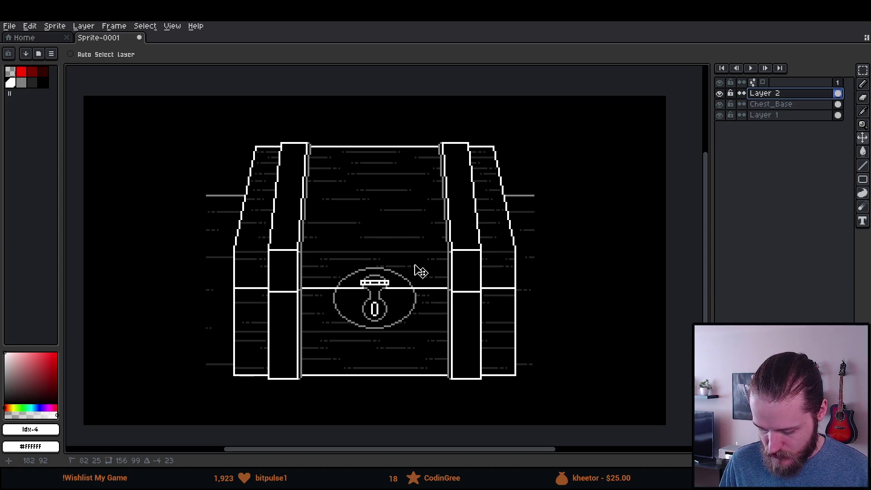
pyautogui.scroll(-1, 422, 256)
pyautogui.scroll(1, 425, 249)
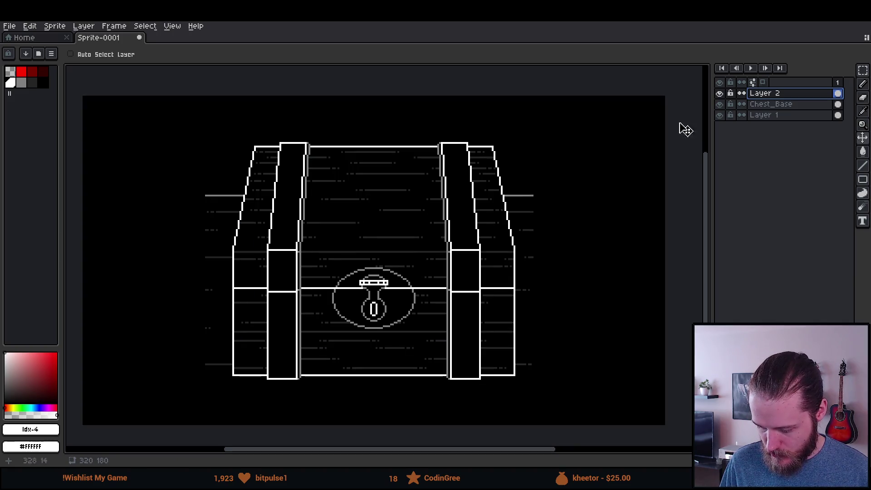
pyautogui.click(720, 93)
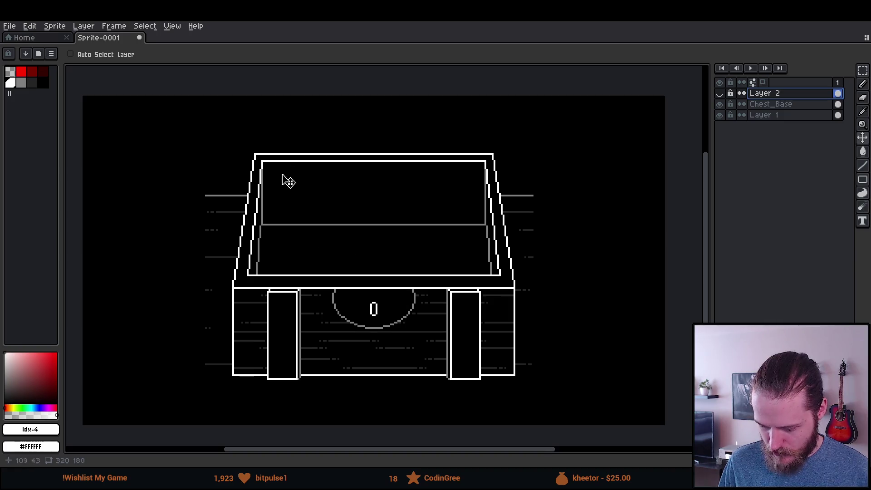
# Eyedrop the chest's gray, hide the Layer 1 background and select Chest_Base
pyautogui.scroll(1, 351, 253)
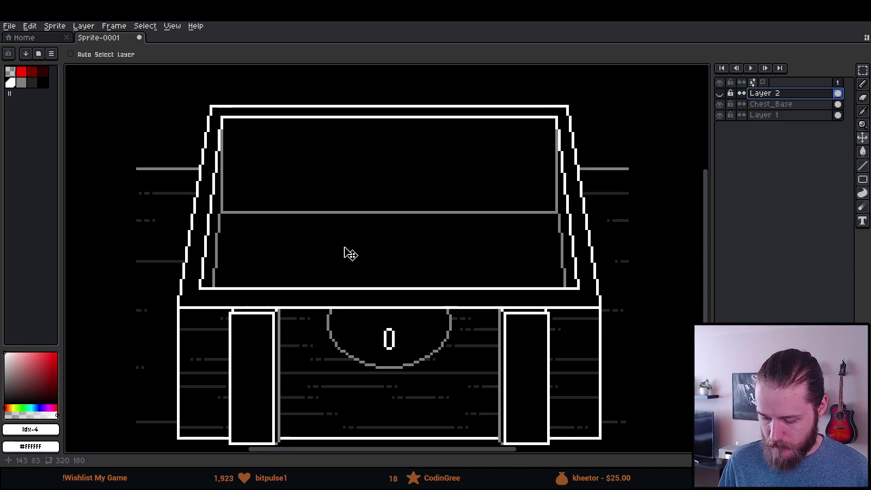
pyautogui.scroll(2, 250, 208)
pyautogui.press('i')
pyautogui.click(243, 214)
pyautogui.press('b')
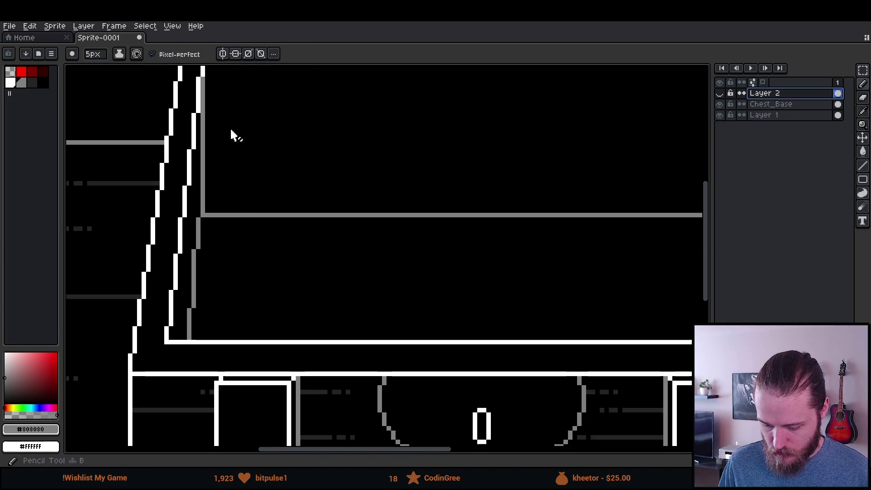
pyautogui.scroll(-3, 271, 181)
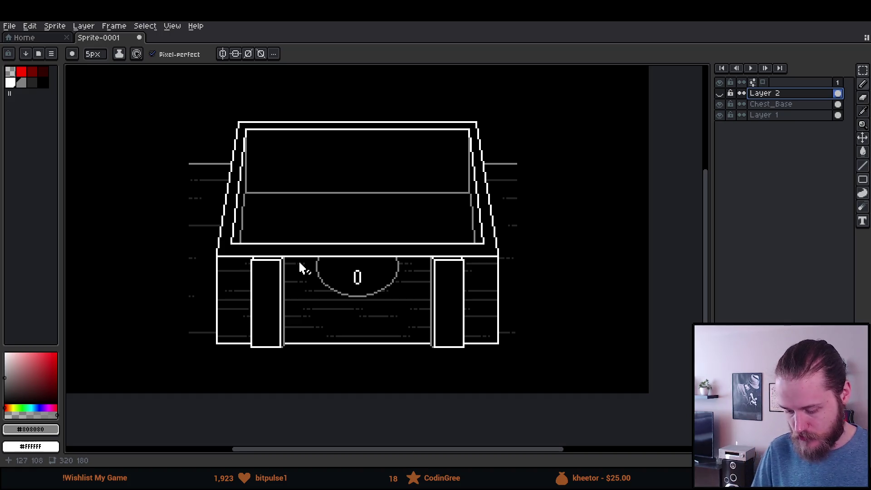
pyautogui.scroll(-2, 245, 274)
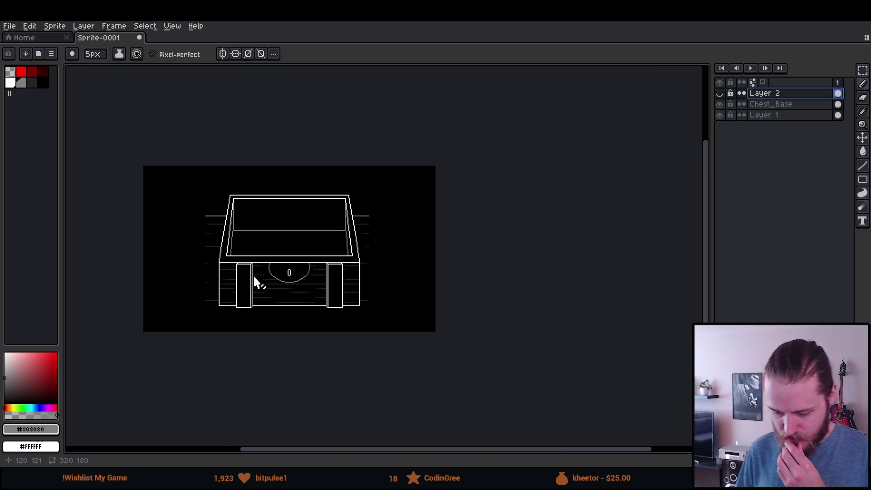
pyautogui.scroll(2, 263, 272)
pyautogui.click(719, 116)
pyautogui.click(774, 104)
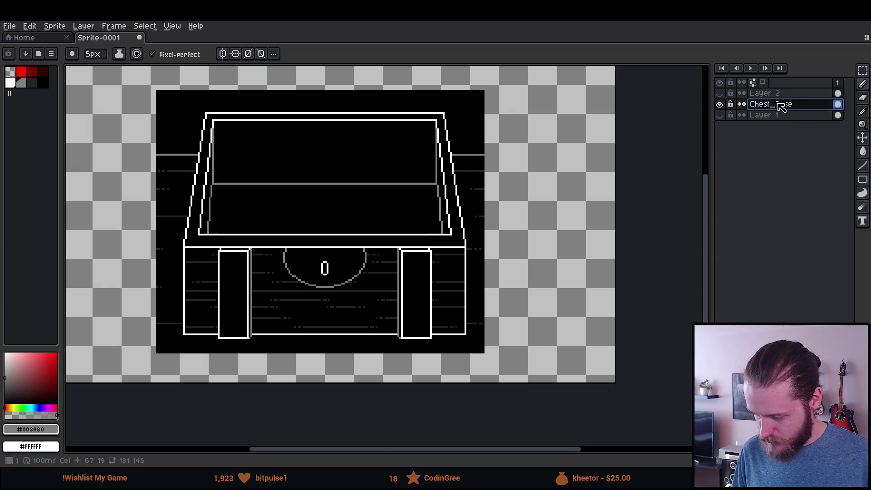
# Set the Paint Bucket to contiguous transparent fills with straight-neighbour connectivity
pyautogui.press('g')
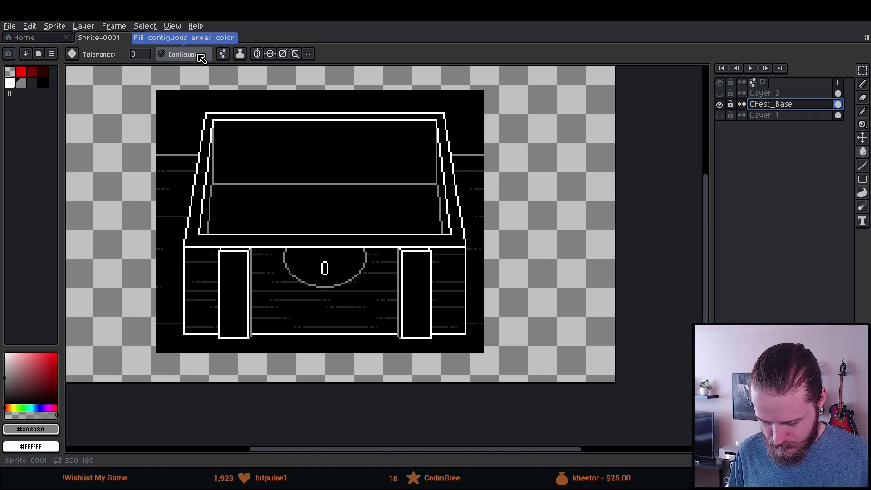
pyautogui.click(200, 59)
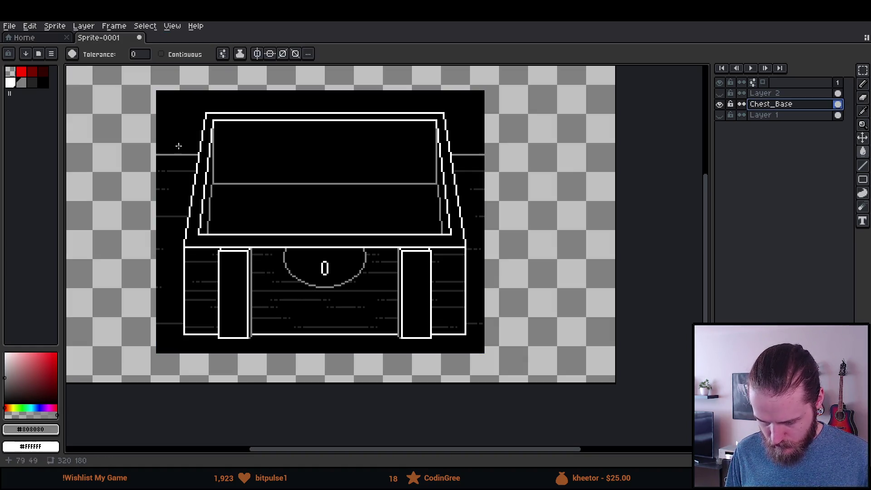
pyautogui.press('m')
pyautogui.scroll(1, 133, 81)
pyautogui.press('g')
pyautogui.click(11, 75)
pyautogui.click(162, 54)
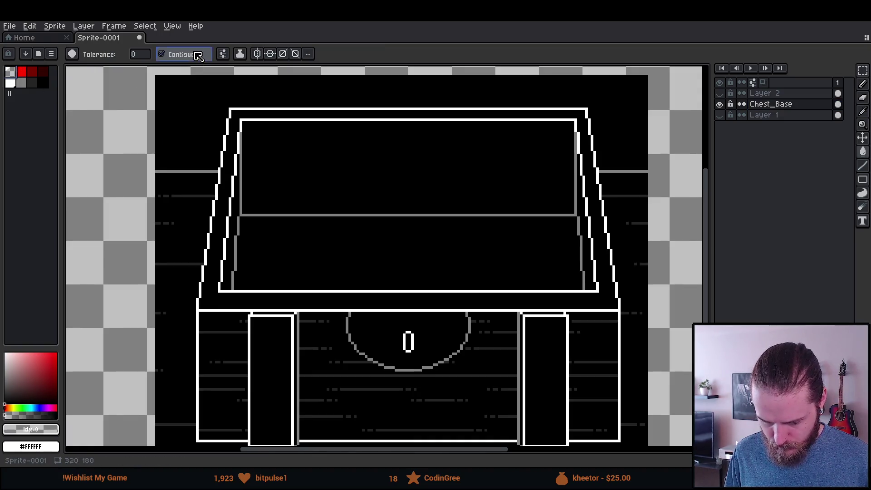
pyautogui.click(223, 54)
pyautogui.click(287, 115)
pyautogui.click(171, 131)
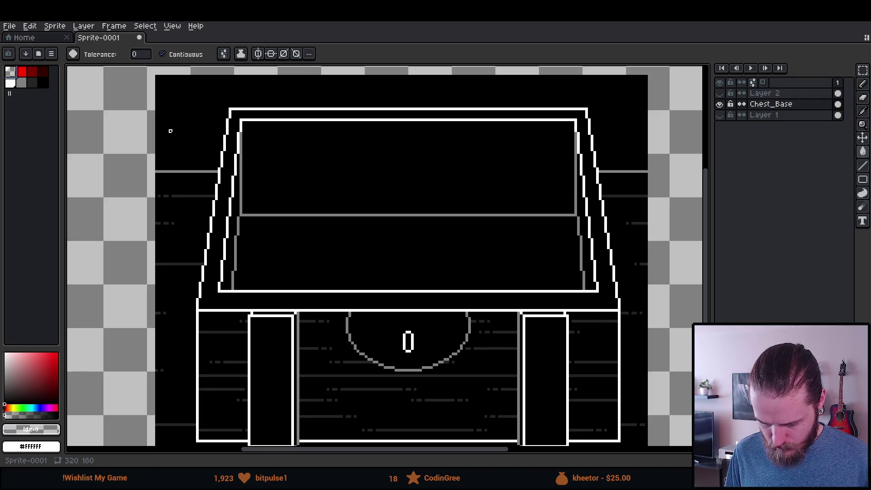
pyautogui.click(224, 53)
pyautogui.click(239, 115)
# Clear the black background around the chest and the grey line to its left
pyautogui.click(191, 132)
pyautogui.click(186, 217)
pyautogui.click(181, 345)
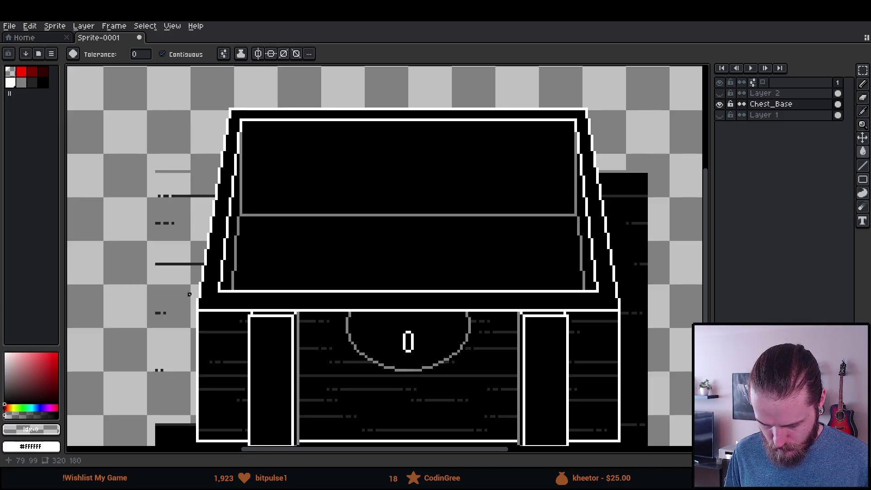
pyautogui.moveTo(216, 381); pyautogui.dragTo(181, 262)
pyautogui.click(169, 346)
pyautogui.scroll(5, 517, 352)
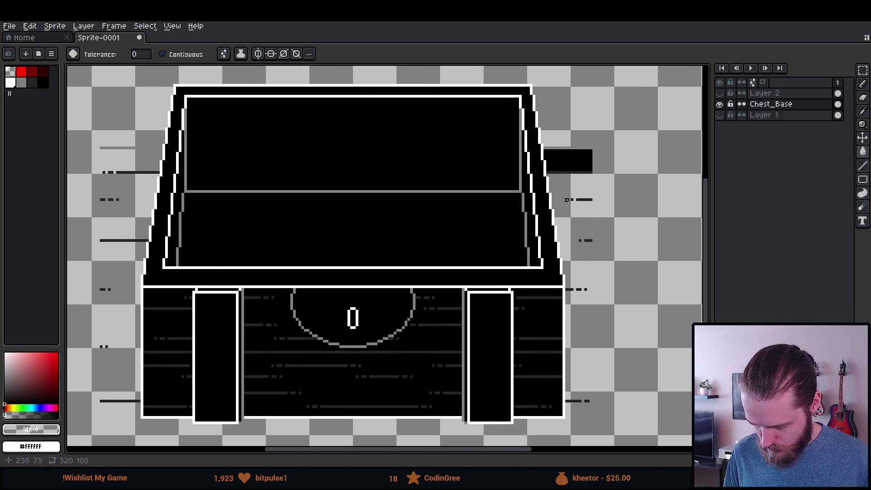
pyautogui.click(571, 161)
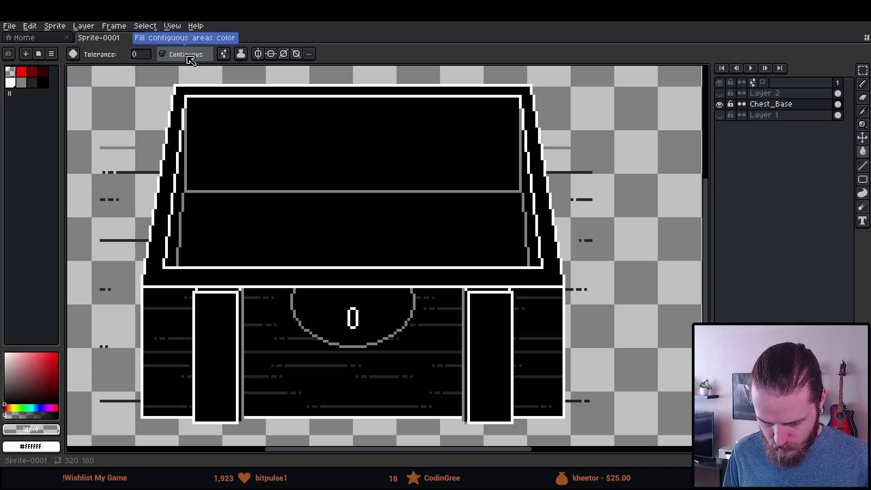
pyautogui.click(241, 54)
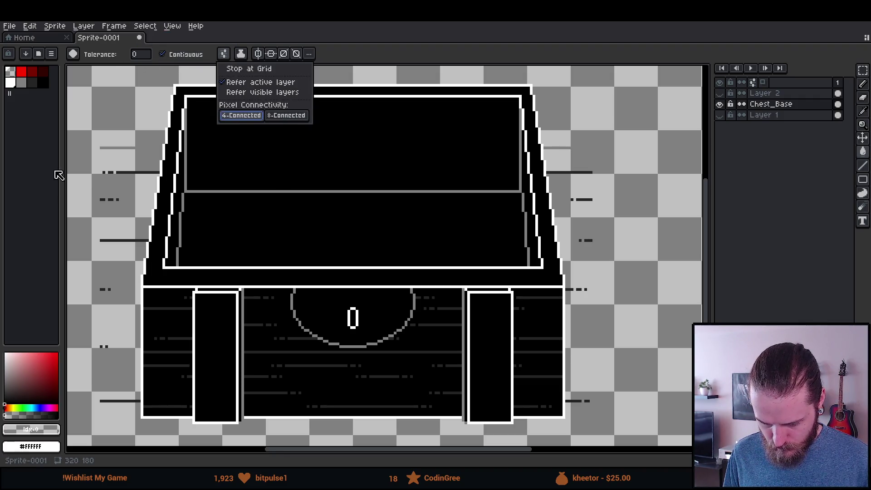
pyautogui.click(120, 148)
pyautogui.click(120, 148)
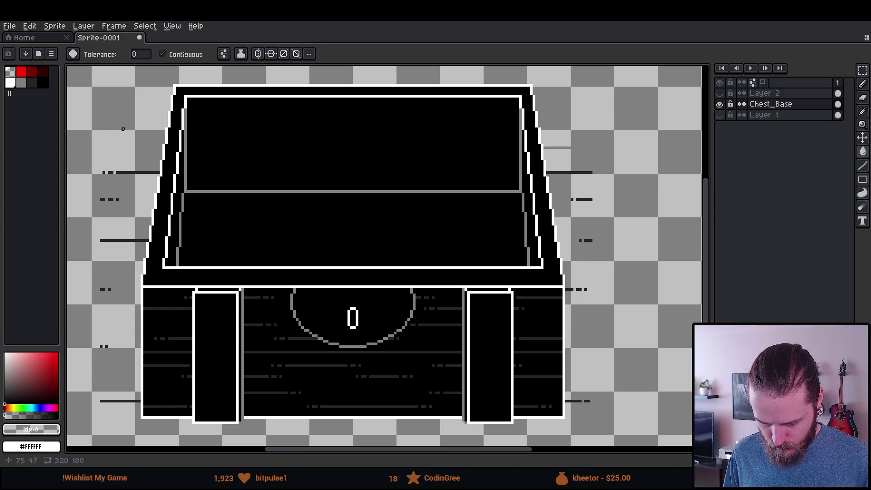
# Unhide Layer 1 and bucket-fill its background magenta
pyautogui.press('m')
pyautogui.scroll(-2, 195, 166)
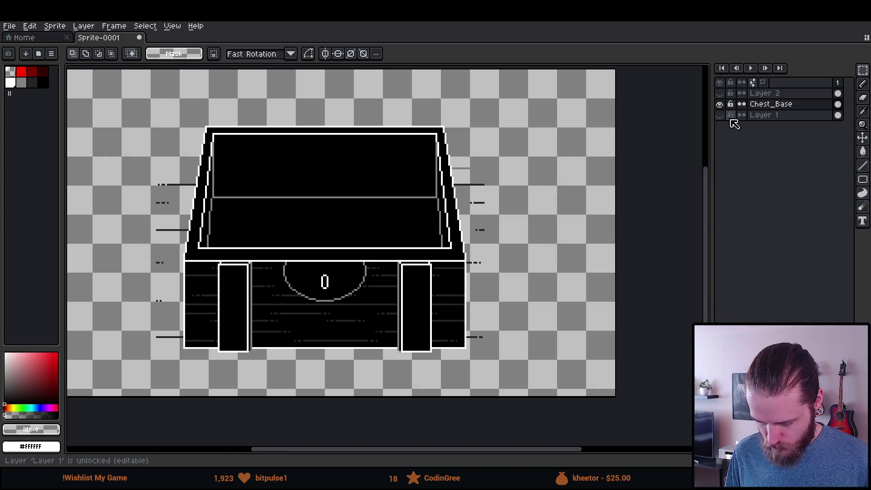
pyautogui.click(766, 116)
pyautogui.click(720, 115)
pyautogui.click(49, 407)
pyautogui.click(48, 383)
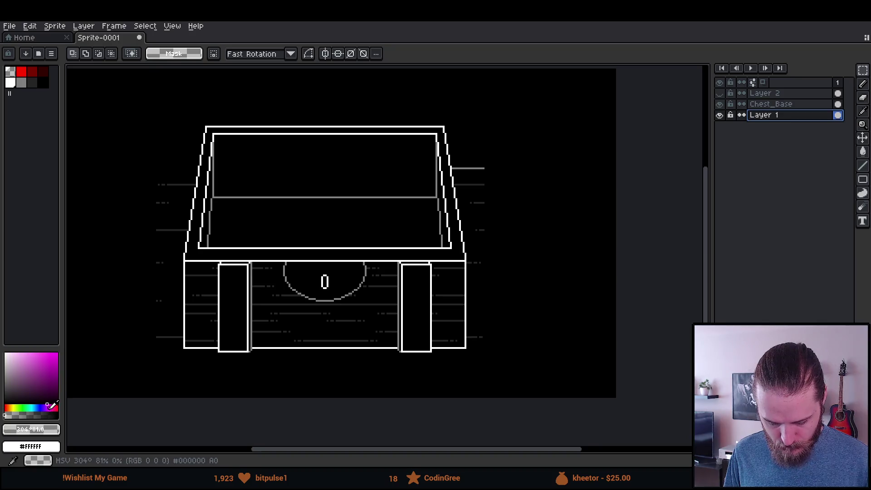
pyautogui.press('g')
pyautogui.click(575, 275)
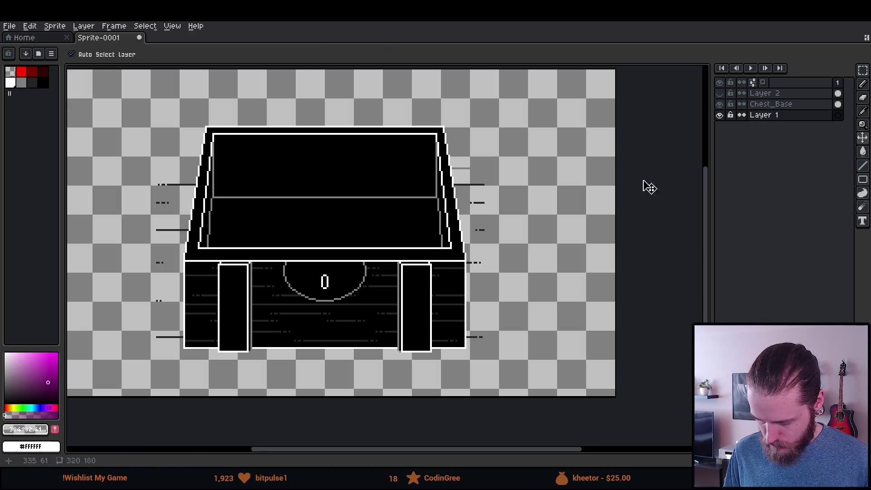
pyautogui.hotkey('ctrl', 'z')
pyautogui.click(113, 286)
# Back on Chest_Base, clear the grey bar beside the chest with a transparent fill
pyautogui.press('e')
pyautogui.scroll(3, 461, 190)
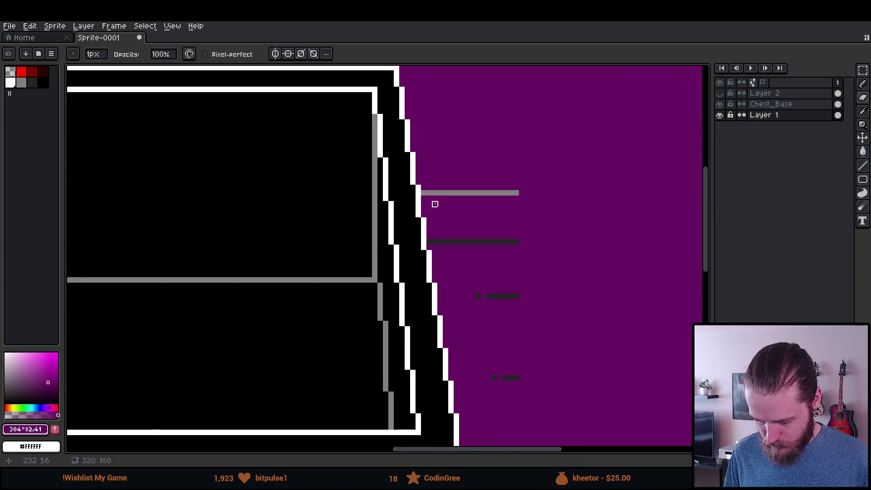
pyautogui.scroll(2, 427, 171)
pyautogui.click(431, 172)
pyautogui.press('v')
pyautogui.scroll(2, 565, 191)
pyautogui.hotkey('ctrl', 'z')
pyautogui.press('g')
pyautogui.click(771, 104)
pyautogui.click(12, 74)
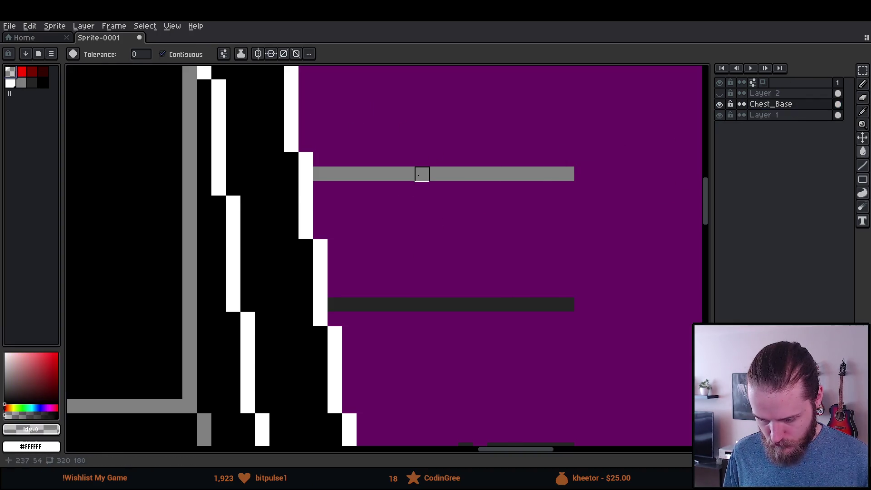
pyautogui.click(422, 172)
# Clear stray dark marks and patches beside the chest and the dark bars below the lid edge
pyautogui.scroll(-3, 421, 305)
pyautogui.scroll(2, 453, 361)
pyautogui.click(420, 295)
pyautogui.click(387, 295)
pyautogui.scroll(-5, 470, 202)
pyautogui.click(472, 215)
pyautogui.click(449, 216)
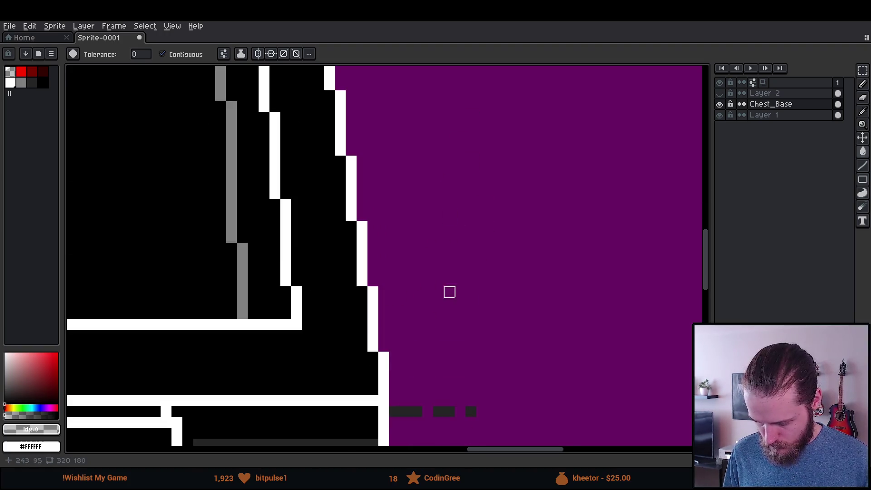
pyautogui.click(416, 412)
pyautogui.click(448, 411)
pyautogui.scroll(-5, 463, 386)
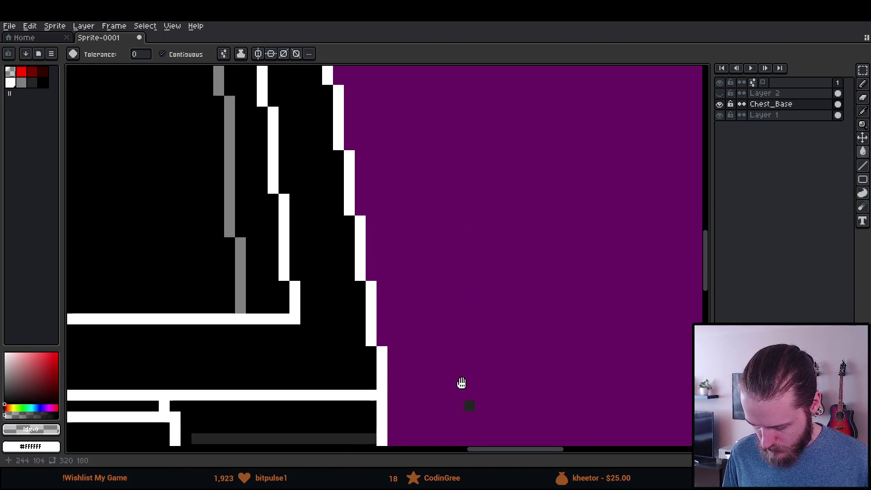
pyautogui.click(493, 170)
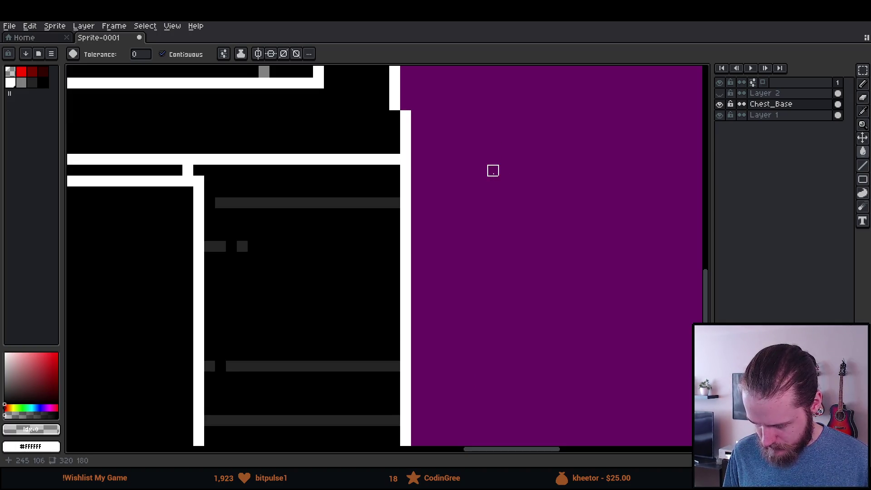
pyautogui.scroll(-8, 491, 214)
pyautogui.scroll(8, 490, 224)
pyautogui.click(394, 192)
pyautogui.scroll(-8, 393, 193)
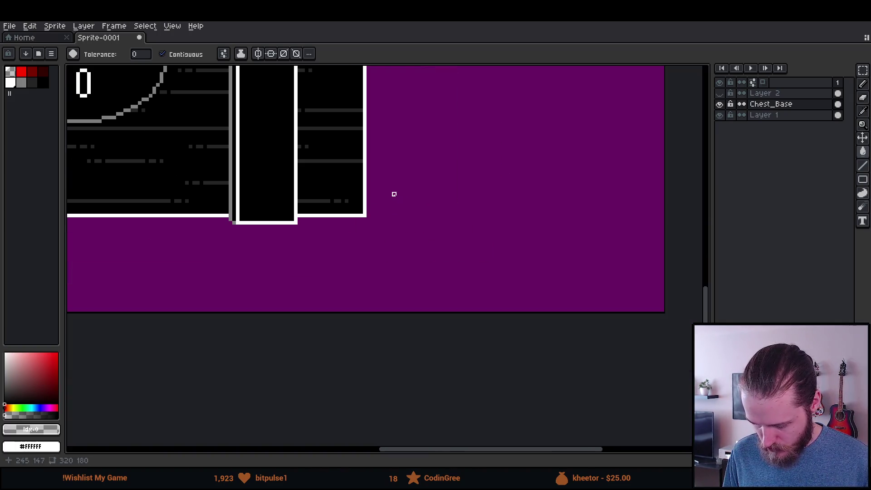
pyautogui.scroll(8, 208, 231)
pyautogui.scroll(3, 308, 294)
# Clear the remaining stray dark pixels and the dark bars left of the chest
pyautogui.click(296, 212)
pyautogui.click(268, 212)
pyautogui.scroll(-5, 268, 211)
pyautogui.scroll(5, 306, 169)
pyautogui.click(313, 174)
pyautogui.click(356, 175)
pyautogui.scroll(5, 378, 391)
pyautogui.scroll(-5, 394, 187)
pyautogui.scroll(3, 400, 307)
pyautogui.click(251, 235)
pyautogui.click(220, 235)
pyautogui.click(293, 235)
pyautogui.scroll(3, 293, 236)
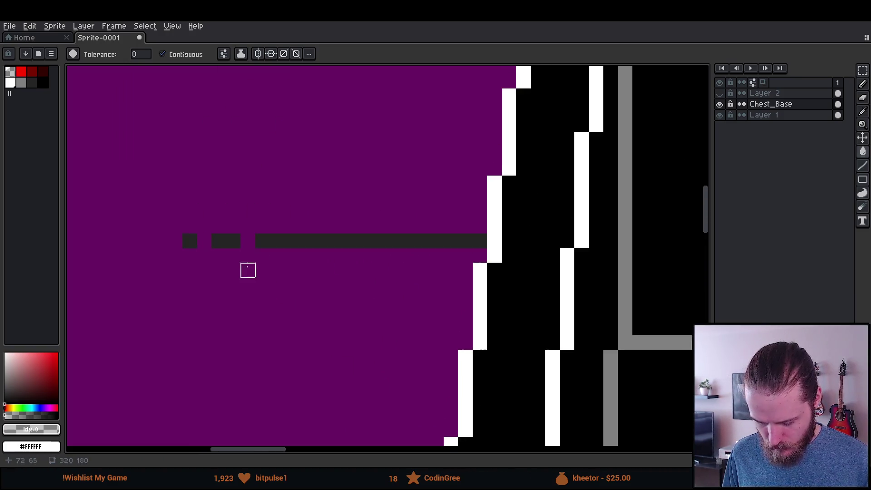
pyautogui.click(189, 241)
pyautogui.click(219, 241)
pyautogui.click(277, 241)
pyautogui.scroll(-8, 297, 255)
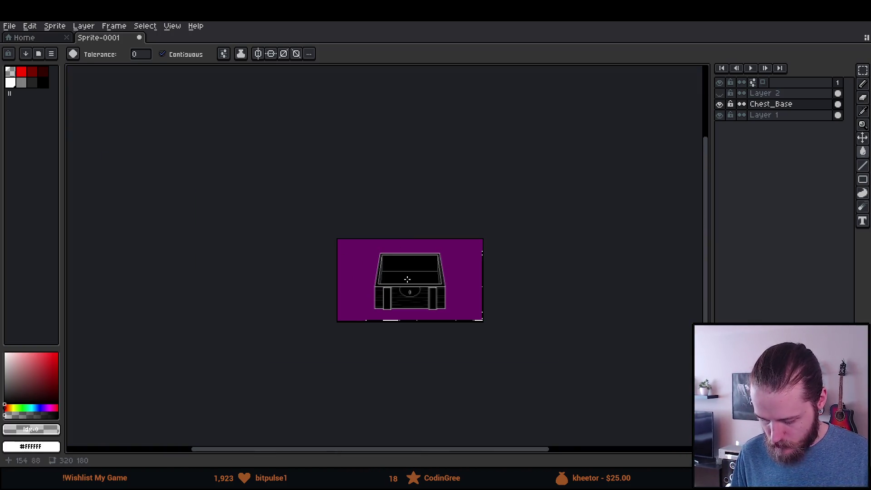
# Toggle full-screen with F11 and zoom in and out over the purple-backed chest
pyautogui.scroll(5, 407, 279)
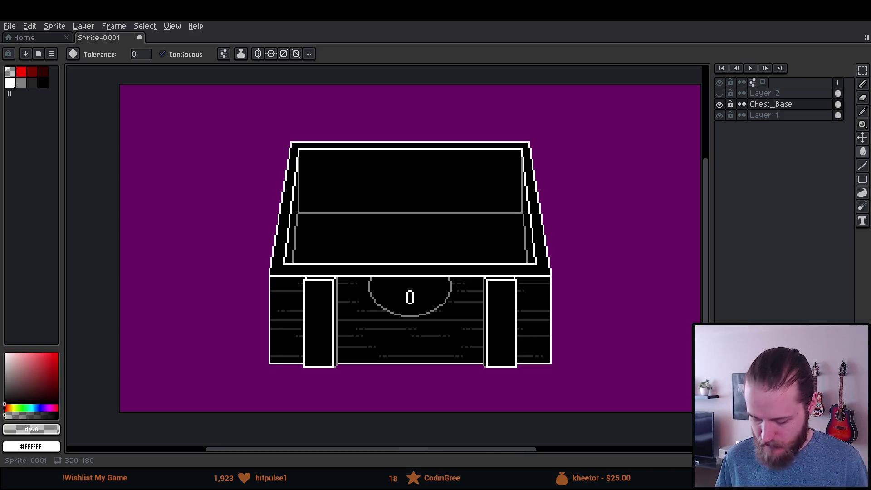
pyautogui.press('F11')
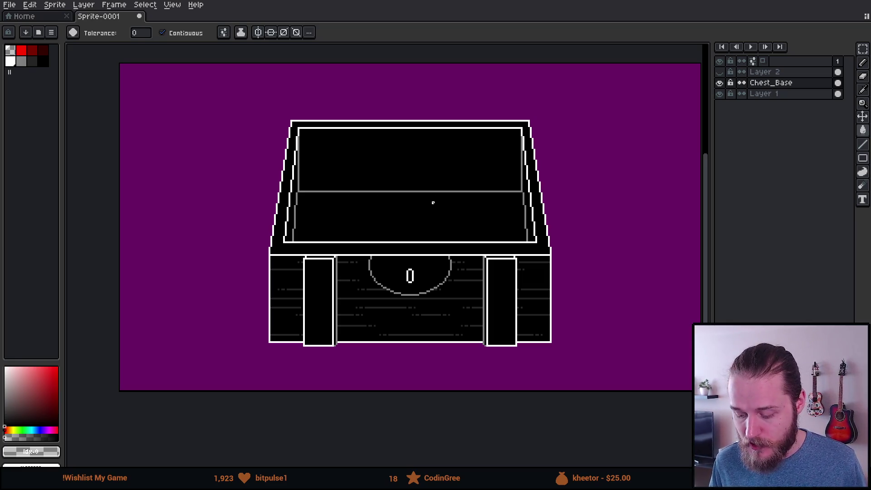
pyautogui.scroll(-2, 433, 203)
pyautogui.scroll(1, 432, 202)
pyautogui.scroll(2, 430, 201)
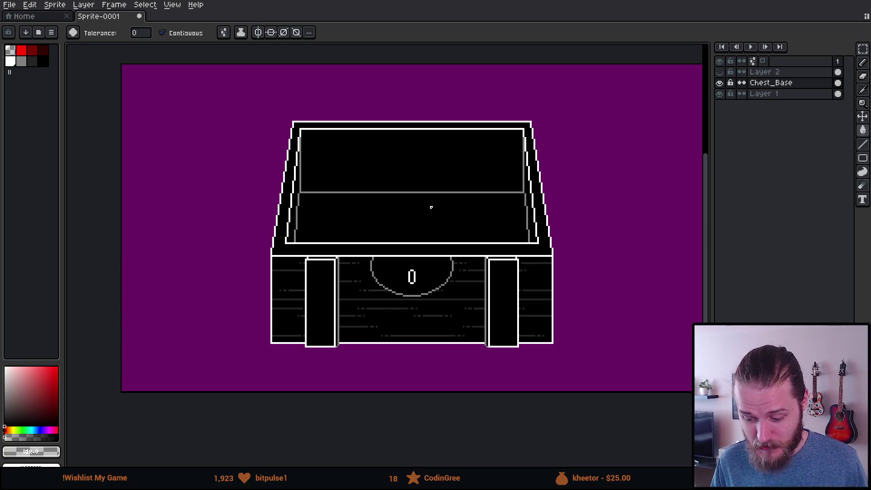
pyautogui.scroll(-2, 428, 237)
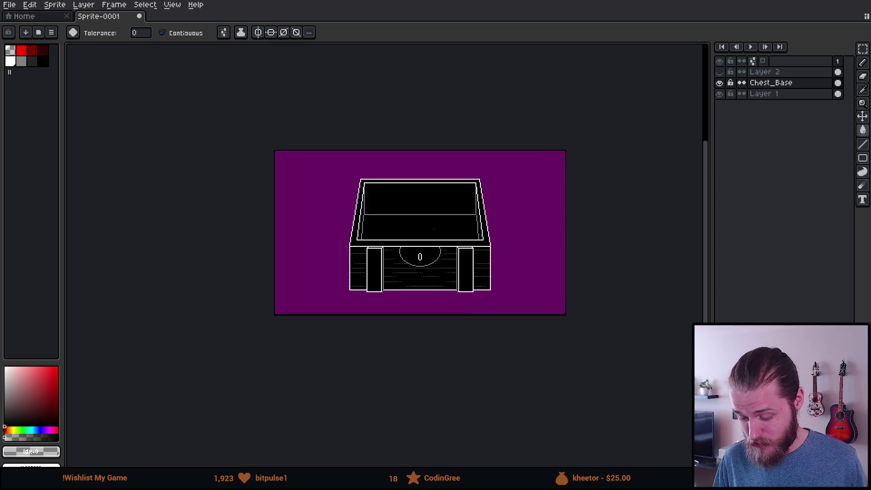
pyautogui.scroll(3, 426, 229)
# Toggle Chest_Base off and on, then rectangle-select the area around the front lock
pyautogui.click(720, 83)
pyautogui.click(720, 82)
pyautogui.scroll(-1, 396, 299)
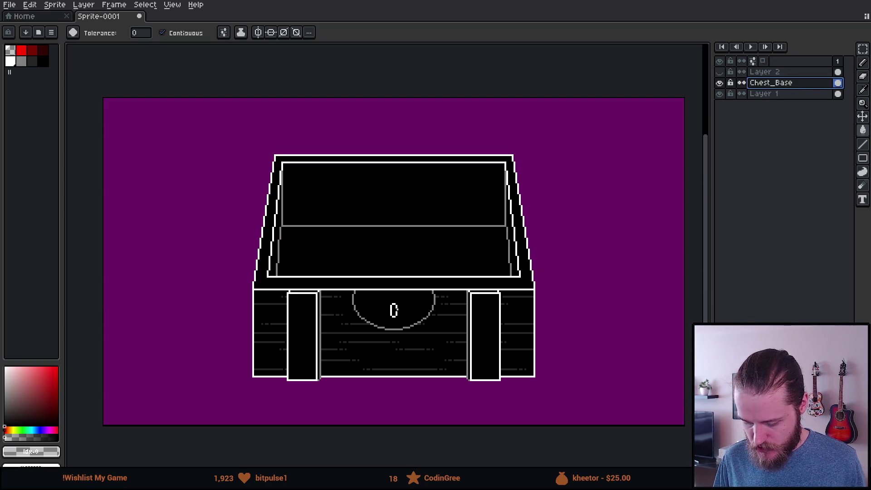
pyautogui.scroll(2, 326, 247)
pyautogui.press('m')
pyautogui.moveTo(512, 374); pyautogui.dragTo(556, 372)
# Fill the grey arc, the 0 and stray grey pixels black with diagonal connectivity, then deselect
pyautogui.press('w')
pyautogui.click(44, 63)
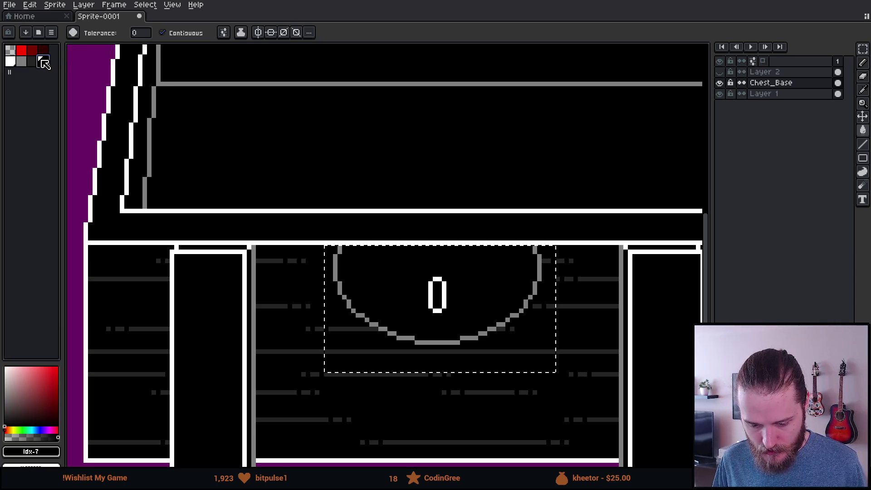
pyautogui.click(224, 33)
pyautogui.click(286, 94)
pyautogui.click(342, 270)
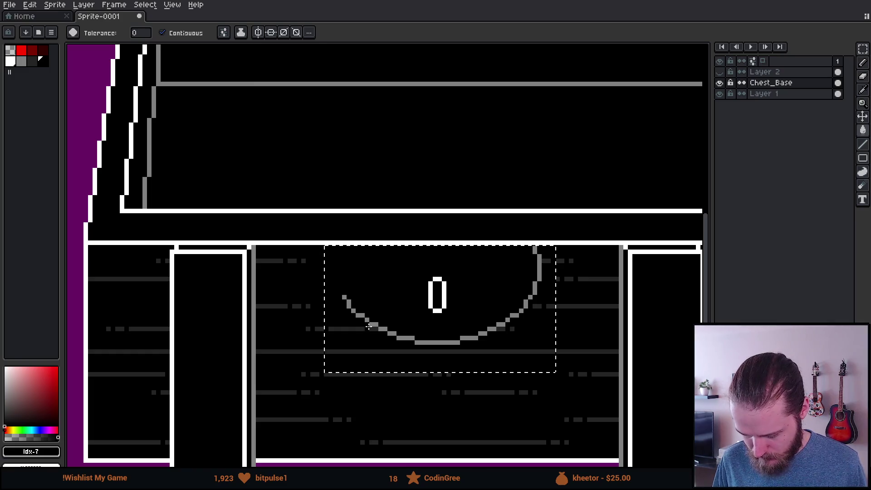
pyautogui.click(367, 321)
pyautogui.click(430, 293)
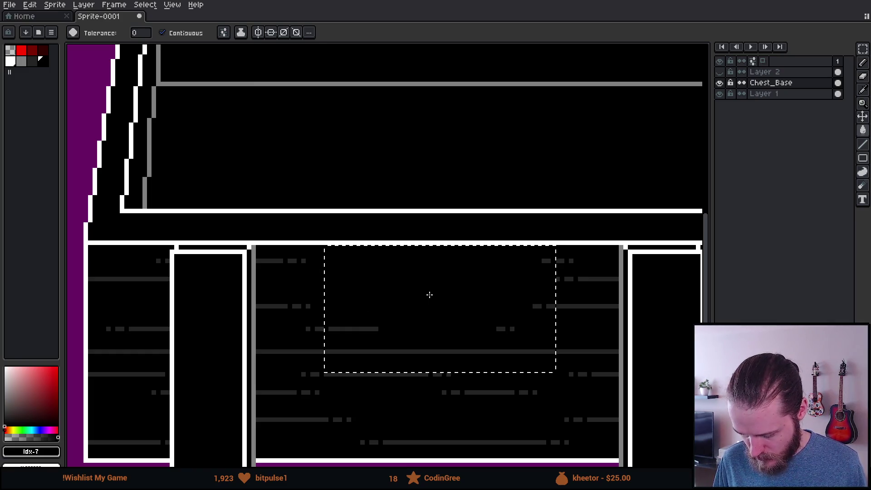
pyautogui.press('m')
pyautogui.hotkey('ctrl', 'd')
pyautogui.scroll(-5, 480, 393)
pyautogui.scroll(4, 427, 278)
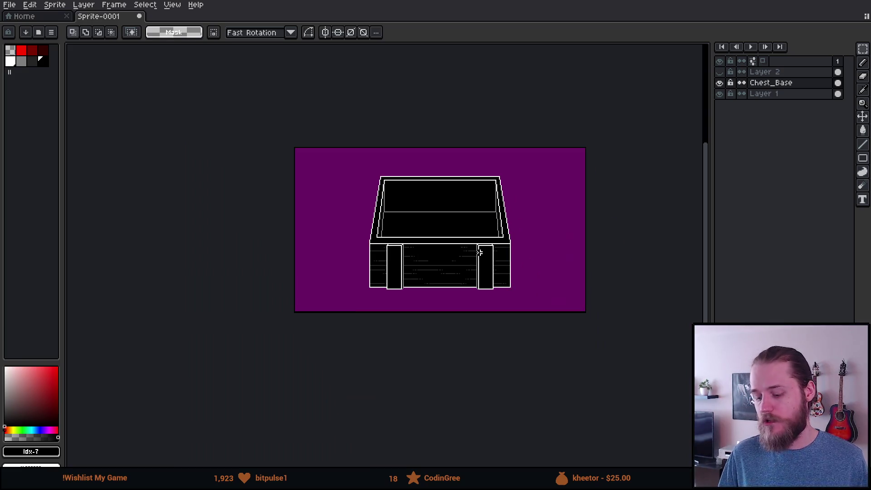
# Zoom to the left pillar, select a strip beside it, then undo that change
pyautogui.moveTo(478, 230); pyautogui.dragTo(420, 338)
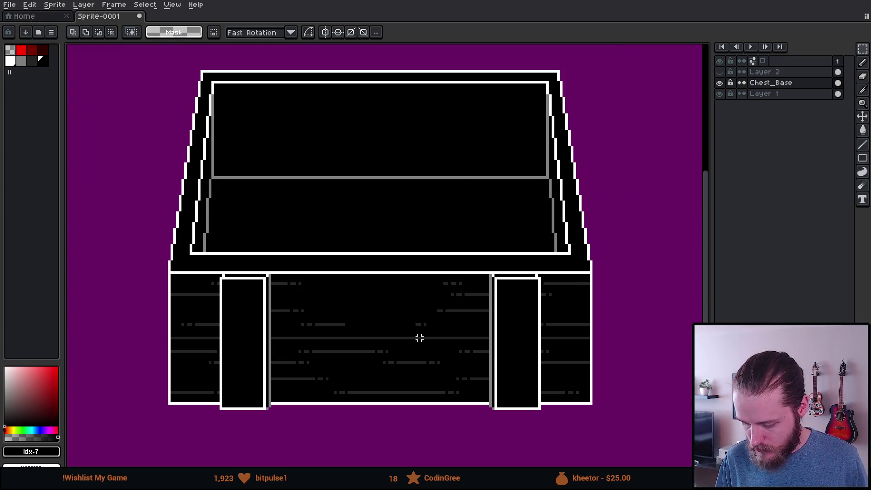
pyautogui.scroll(1, 215, 328)
pyautogui.moveTo(231, 343); pyautogui.dragTo(311, 204)
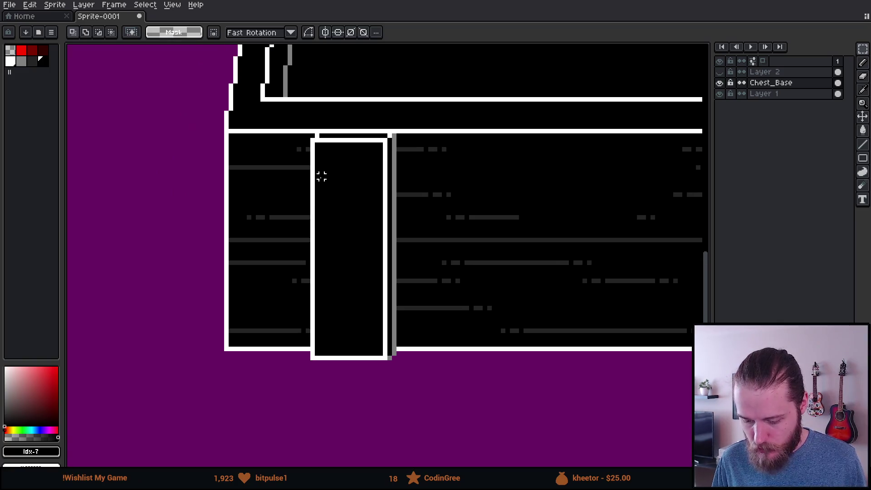
pyautogui.scroll(1, 313, 155)
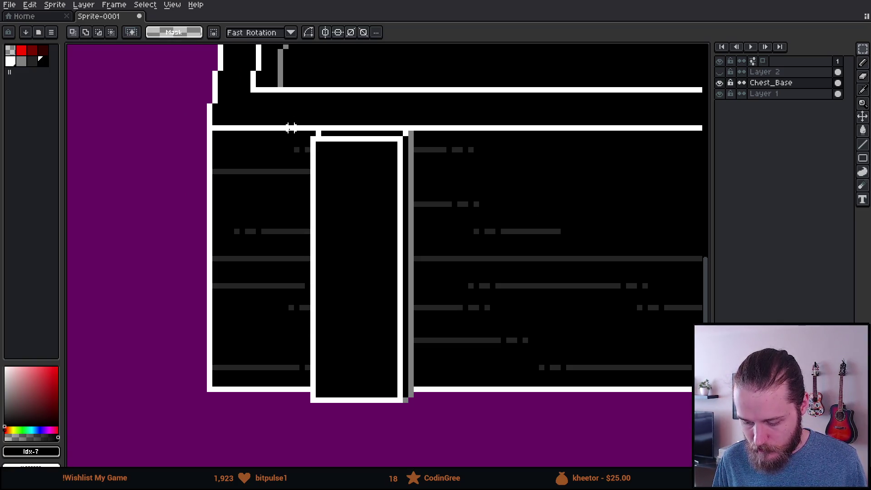
pyautogui.moveTo(269, 127)
pyautogui.mouseDown()
pyautogui.moveTo(285, 408)
pyautogui.moveTo(296, 416)
pyautogui.mouseUp()
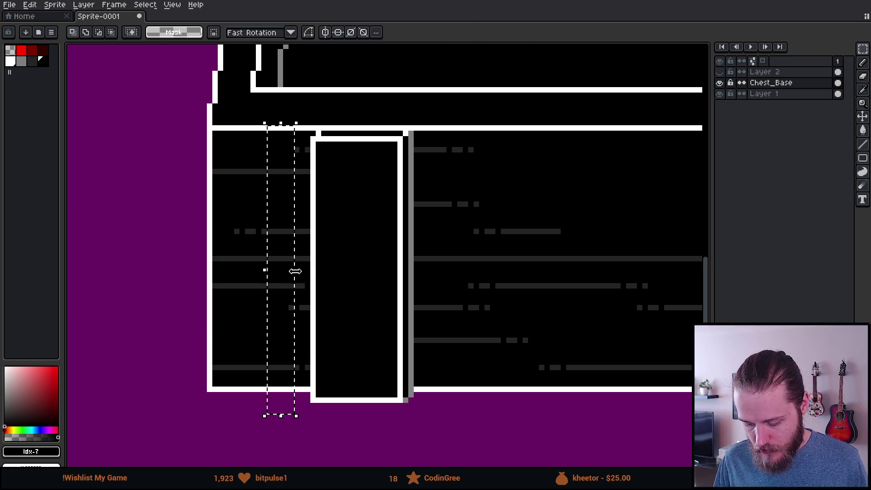
pyautogui.hotkey('ctrl', 'z')
pyautogui.hotkey('ctrl', 'z')
# Stretch the planks left of the pillar across its spot and commit them
pyautogui.scroll(1, 393, 398)
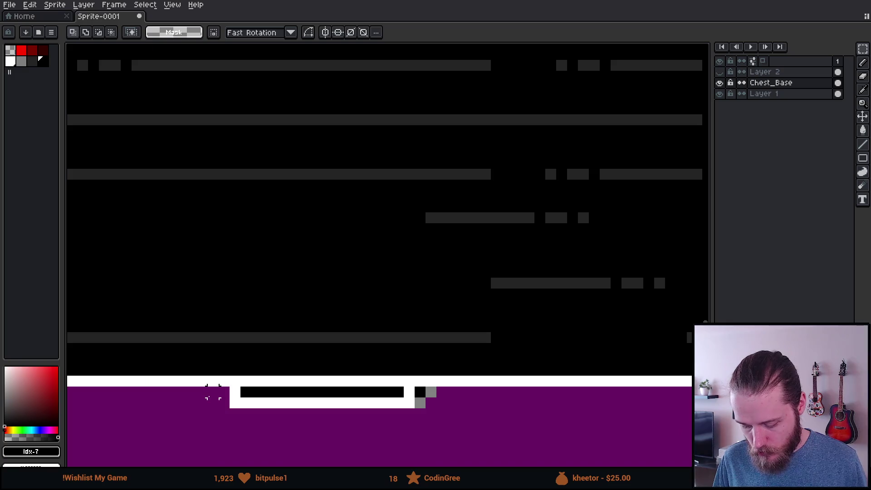
pyautogui.scroll(-2, 505, 352)
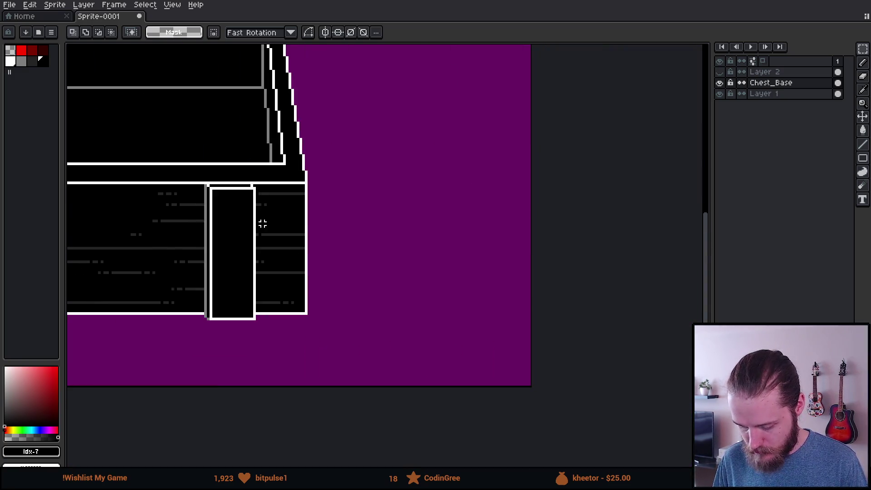
pyautogui.scroll(1, 268, 222)
pyautogui.moveTo(191, 159)
pyautogui.mouseDown()
pyautogui.moveTo(238, 412)
pyautogui.moveTo(264, 415)
pyautogui.mouseUp()
pyautogui.moveTo(266, 286); pyautogui.dragTo(395, 288)
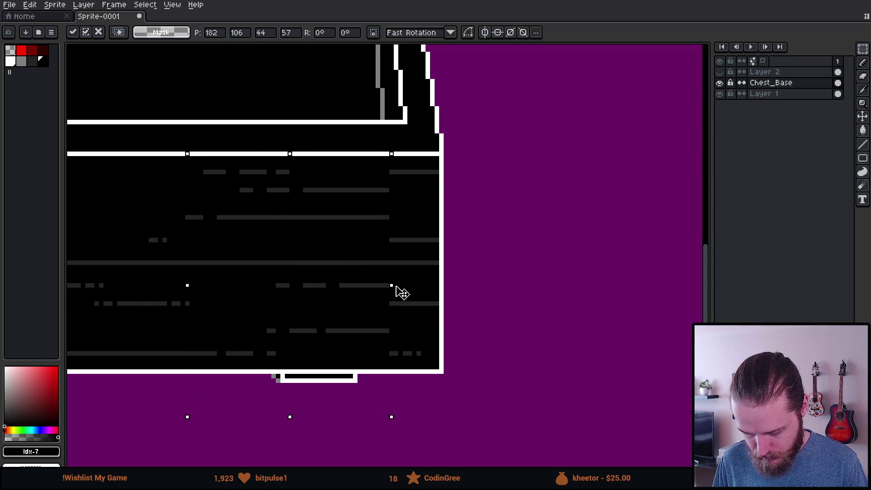
pyautogui.press('Return')
# Select the leftover area below the pillar, then clear the selection
pyautogui.moveTo(274, 377); pyautogui.dragTo(396, 428)
pyautogui.click(410, 389)
pyautogui.scroll(-3, 411, 390)
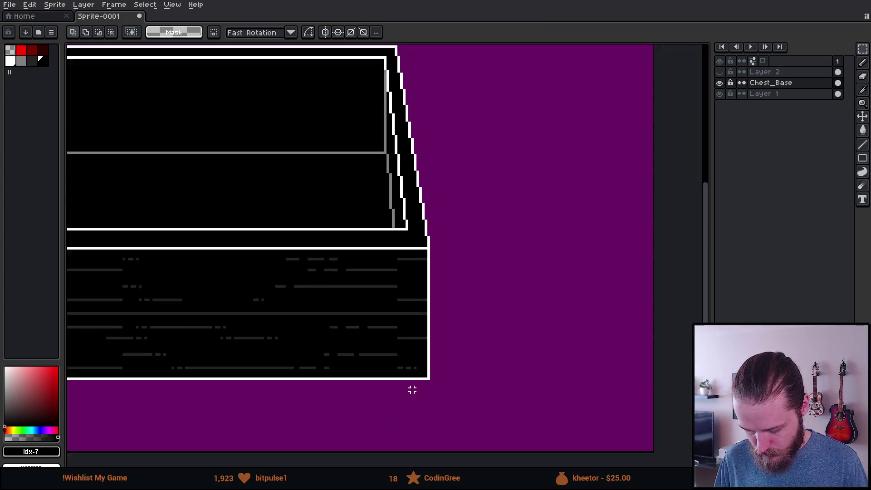
pyautogui.scroll(1, 306, 390)
pyautogui.moveTo(403, 376); pyautogui.dragTo(408, 336)
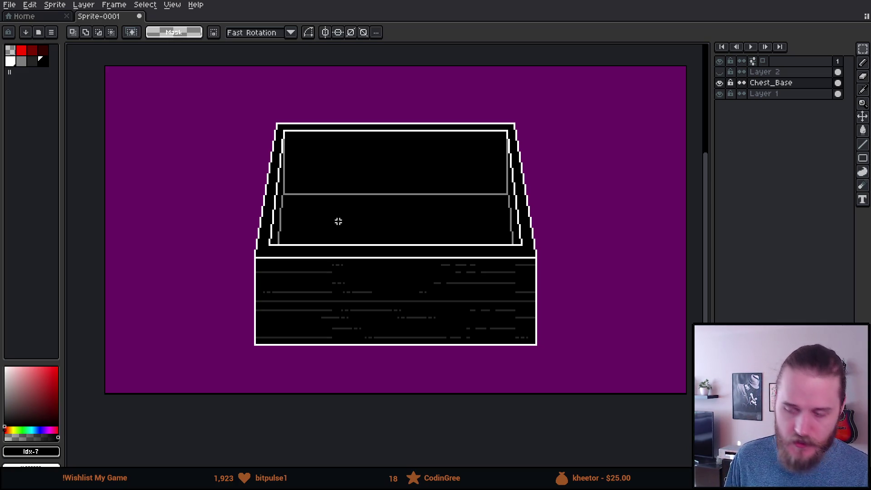
# Compare the chest with the music box reference image, then return to the sprite
pyautogui.hotkey('alt', 'Tab')
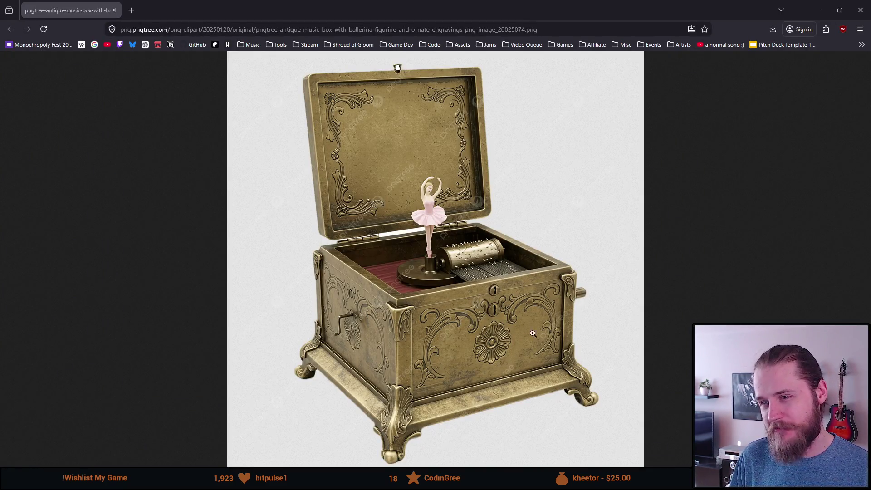
pyautogui.hotkey('alt', 'Tab')
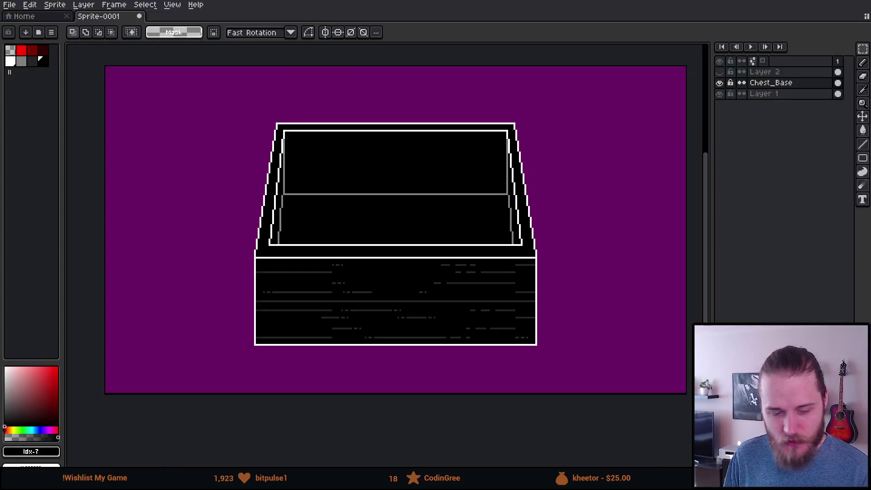
pyautogui.scroll(2, 257, 354)
# Set up a 1px white pencil with vertical symmetry across the chest's centre
pyautogui.scroll(-2, 274, 325)
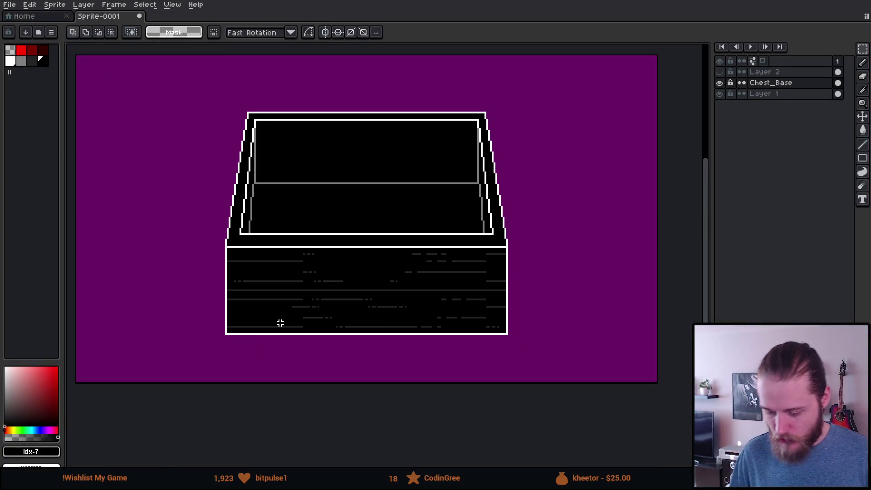
pyautogui.scroll(3, 200, 331)
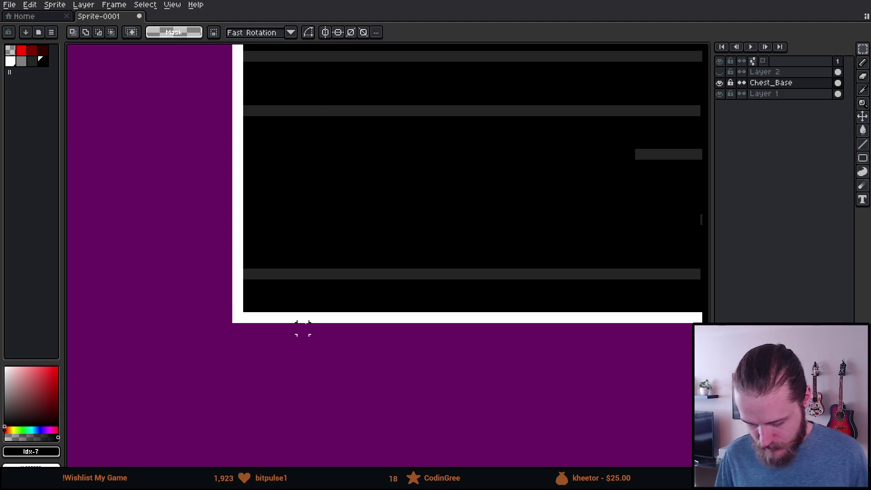
pyautogui.press('b')
pyautogui.keyDown('alt'); pyautogui.click(237, 313); pyautogui.keyUp('alt')
pyautogui.press('-')
pyautogui.press('-')
pyautogui.press('-')
pyautogui.scroll(-5, 276, 300)
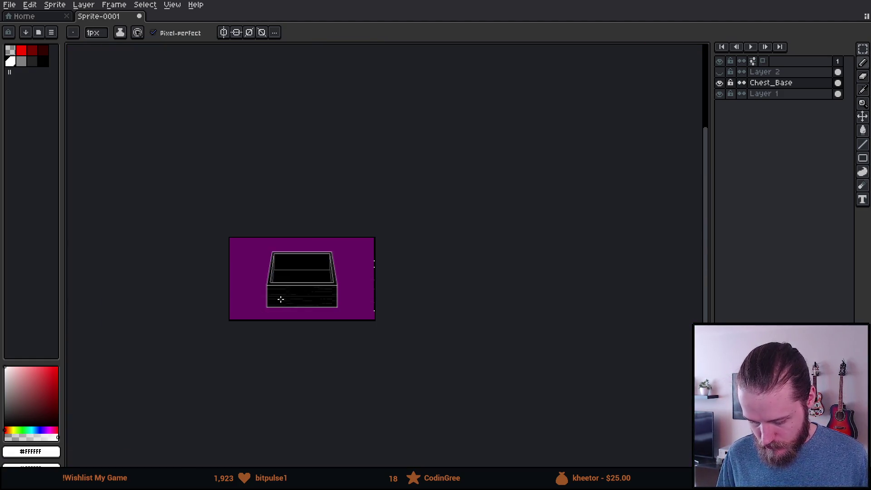
pyautogui.scroll(3, 278, 249)
pyautogui.click(223, 32)
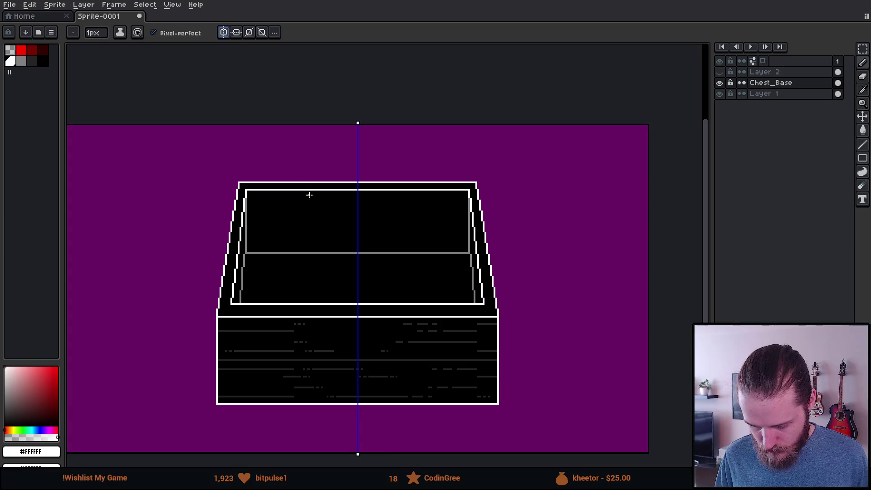
pyautogui.scroll(1, 223, 140)
pyautogui.scroll(2, 196, 142)
pyautogui.scroll(-3, 447, 204)
pyautogui.moveTo(447, 204)
pyautogui.mouseDown()
pyautogui.moveTo(151, 253)
pyautogui.moveTo(430, 211)
pyautogui.mouseUp()
pyautogui.press('v')
pyautogui.press('b')
pyautogui.scroll(-3, 404, 383)
pyautogui.scroll(4, 360, 317)
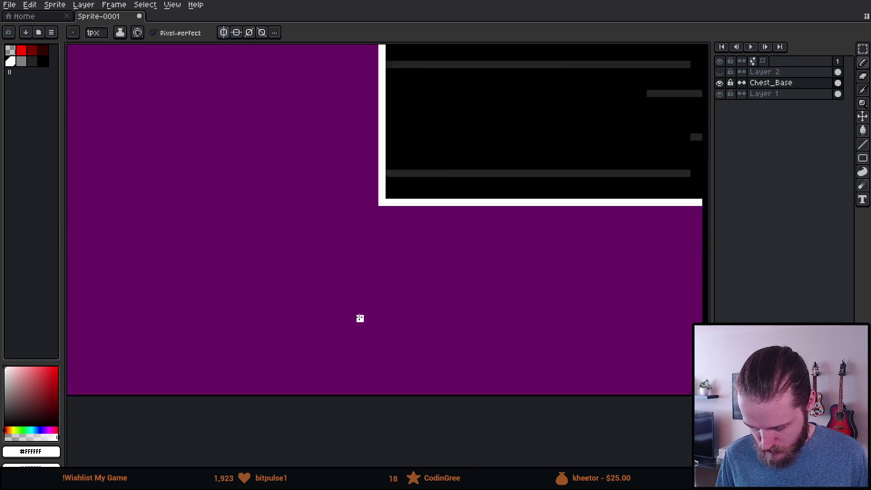
# Draw a diagonal foot line and vertical edge, then undo both strokes
pyautogui.moveTo(311, 267)
pyautogui.mouseDown()
pyautogui.moveTo(118, 399)
pyautogui.moveTo(149, 414)
pyautogui.moveTo(171, 410)
pyautogui.mouseUp()
pyautogui.scroll(-4, 171, 410)
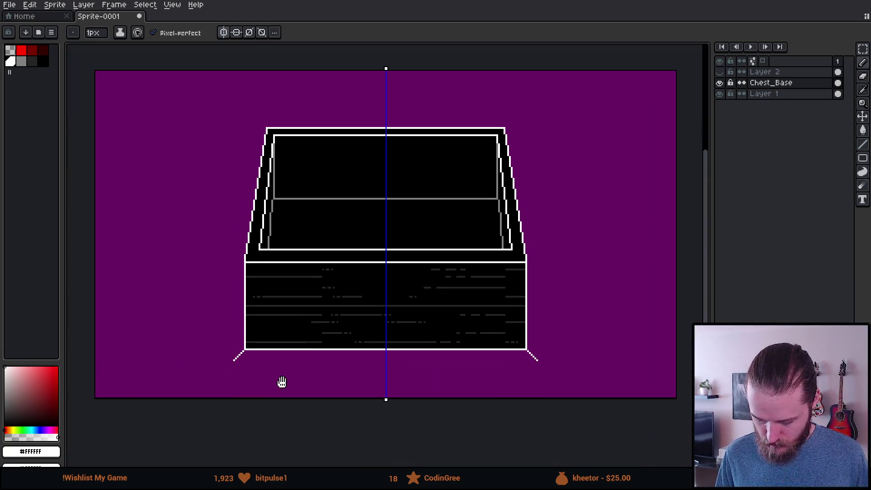
pyautogui.scroll(3, 237, 360)
pyautogui.click(235, 380)
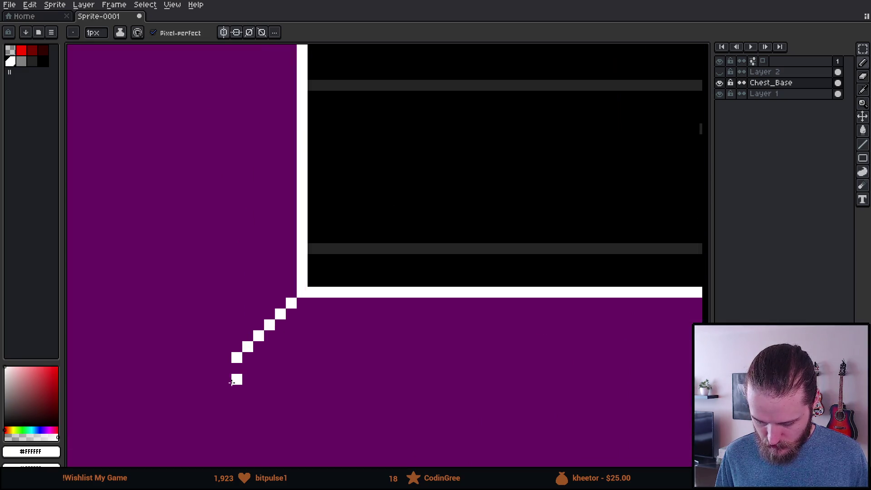
pyautogui.moveTo(273, 236)
pyautogui.mouseDown()
pyautogui.moveTo(271, 334)
pyautogui.moveTo(284, 345)
pyautogui.moveTo(332, 346)
pyautogui.moveTo(338, 324)
pyautogui.moveTo(514, 213)
pyautogui.moveTo(554, 214)
pyautogui.mouseUp()
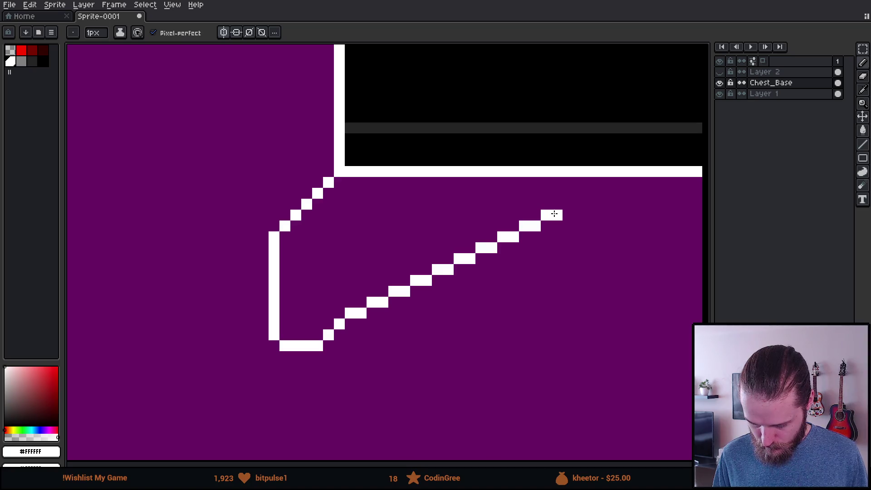
pyautogui.scroll(-3, 555, 214)
pyautogui.scroll(-1, 602, 253)
pyautogui.scroll(-2, 253, 345)
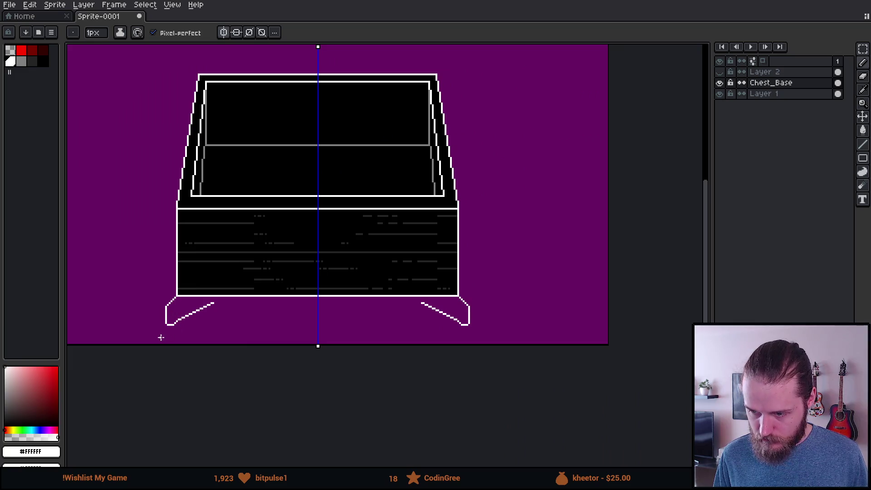
pyautogui.scroll(3, 160, 337)
pyautogui.scroll(1, 235, 372)
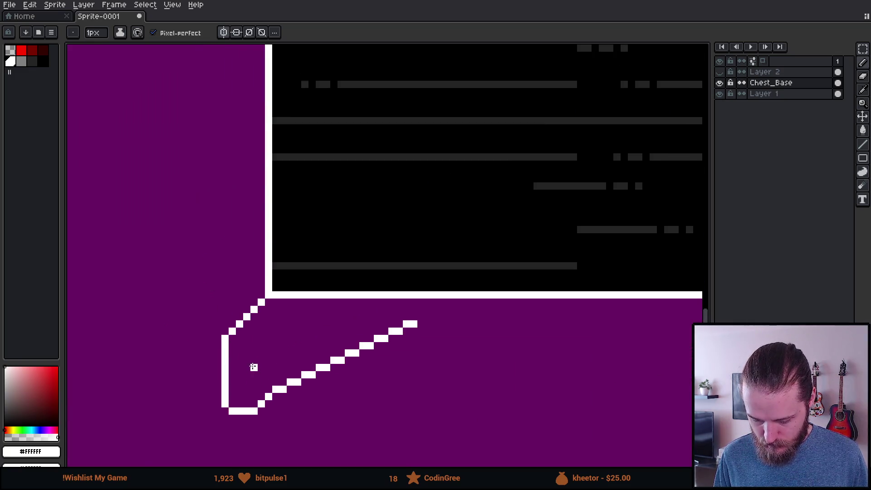
pyautogui.hotkey('ctrl', 'z')
pyautogui.hotkey('ctrl', 'z')
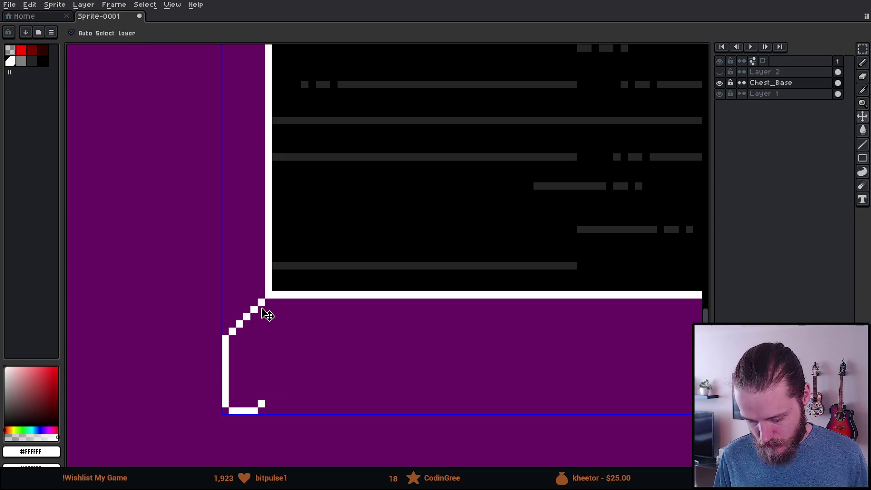
pyautogui.hotkey('ctrl', 'z')
pyautogui.hotkey('ctrl', 'z')
# Redraw the foot with a corner pixel and upper and lower diagonals, erasing stray pixels
pyautogui.scroll(1, 241, 307)
pyautogui.scroll(1, 212, 354)
pyautogui.click(213, 327)
pyautogui.moveTo(213, 328); pyautogui.dragTo(321, 177)
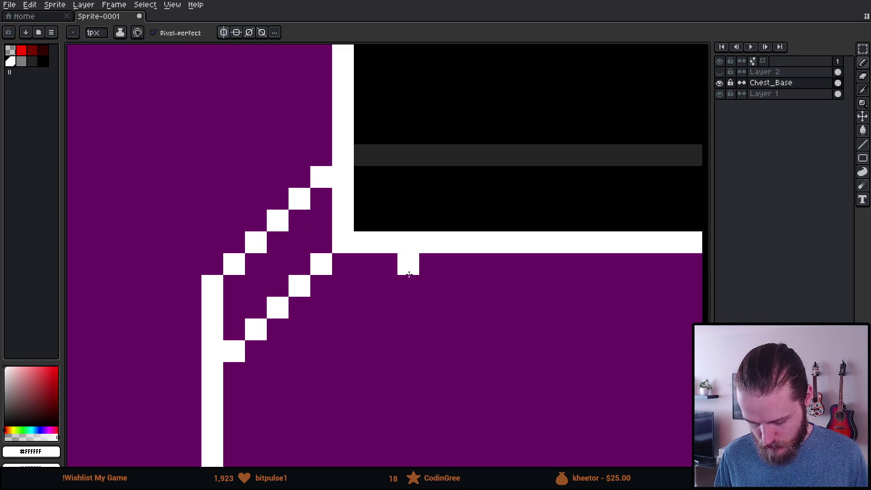
pyautogui.moveTo(408, 264)
pyautogui.mouseDown()
pyautogui.moveTo(314, 358)
pyautogui.moveTo(229, 411)
pyautogui.moveTo(273, 413)
pyautogui.mouseUp()
pyautogui.hotkey('ctrl', 'z')
pyautogui.hotkey('ctrl', 'z')
pyautogui.hotkey('ctrl', 'z')
pyautogui.scroll(-8, 298, 381)
pyautogui.scroll(6, 318, 331)
pyautogui.press('e')
pyautogui.moveTo(278, 295); pyautogui.dragTo(288, 284)
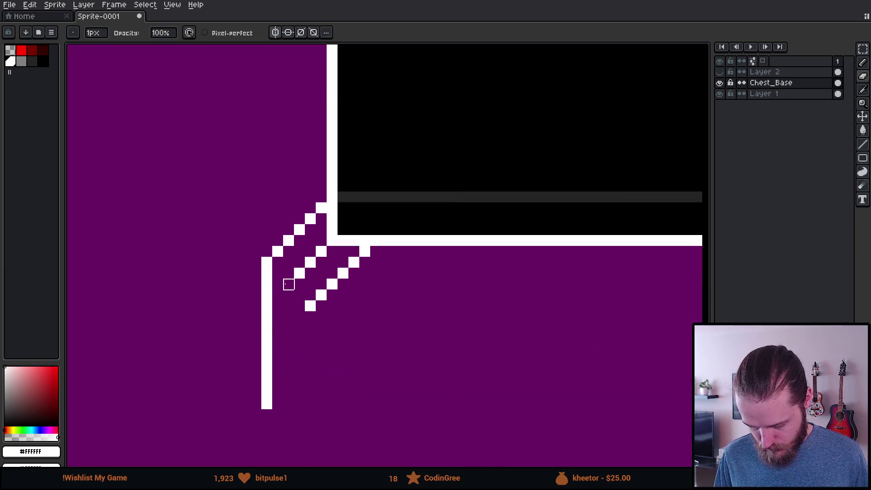
# Draw the white base line under the chest body
pyautogui.scroll(-5, 368, 359)
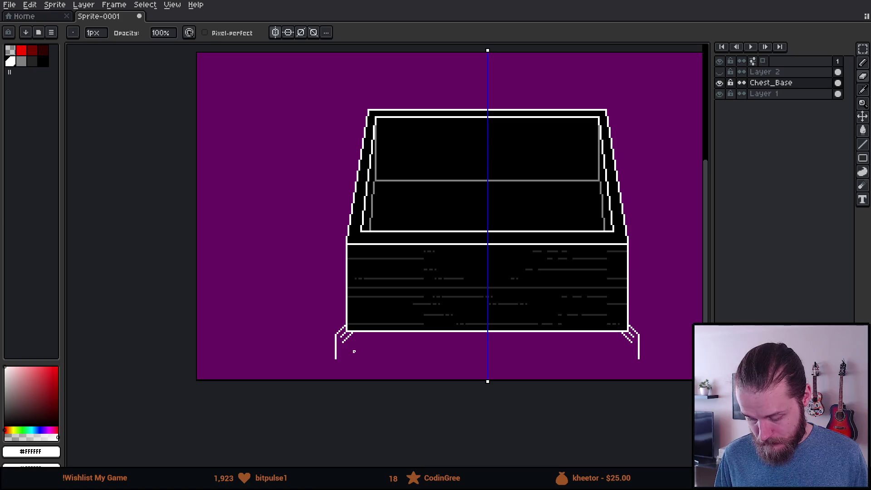
pyautogui.scroll(4, 354, 352)
pyautogui.scroll(1, 324, 327)
pyautogui.press('b')
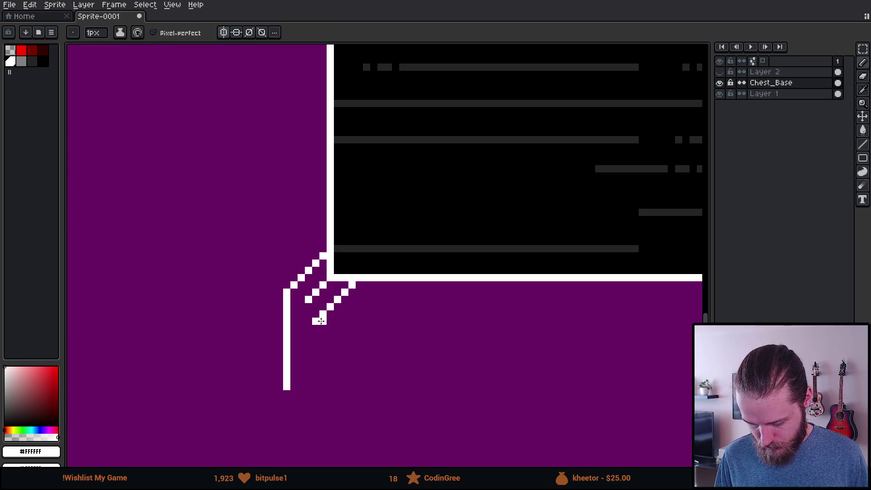
pyautogui.moveTo(321, 321)
pyautogui.mouseDown()
pyautogui.moveTo(698, 321)
pyautogui.moveTo(671, 322)
pyautogui.mouseUp()
pyautogui.scroll(-4, 670, 322)
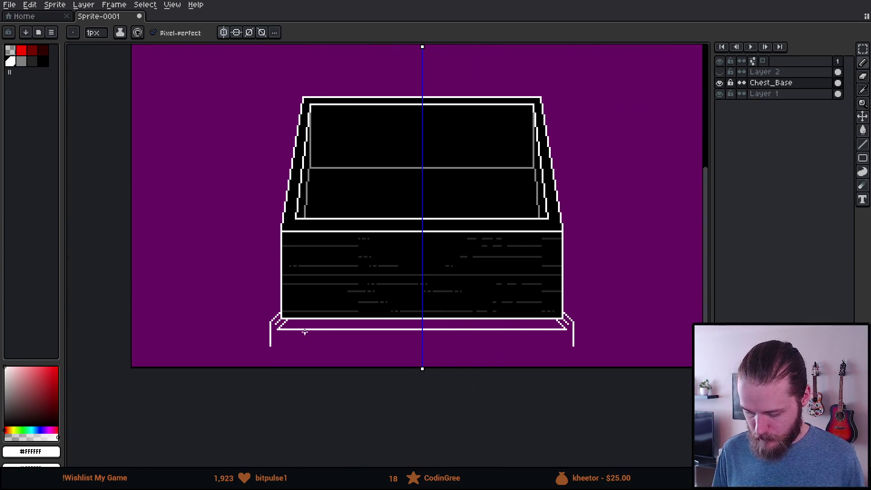
pyautogui.scroll(4, 280, 348)
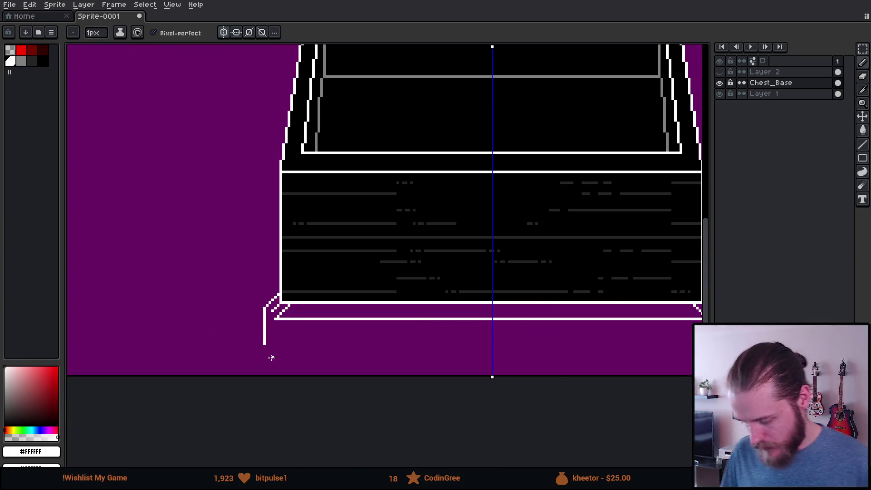
# Trim the base line's end and the foot's outer line, then draw a stepped diagonal at the foot's bottom
pyautogui.press('e')
pyautogui.click(299, 262)
pyautogui.scroll(-3, 298, 316)
pyautogui.scroll(4, 297, 318)
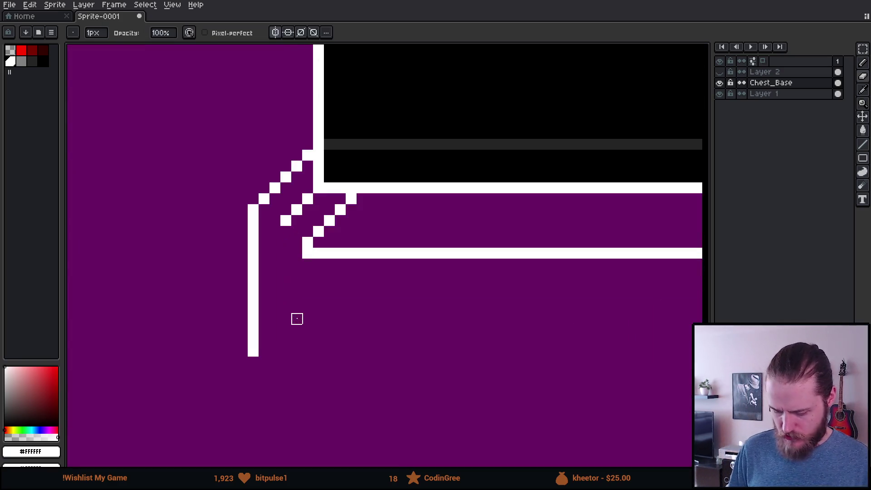
pyautogui.moveTo(254, 362)
pyautogui.mouseDown()
pyautogui.moveTo(252, 295)
pyautogui.moveTo(264, 285)
pyautogui.mouseUp()
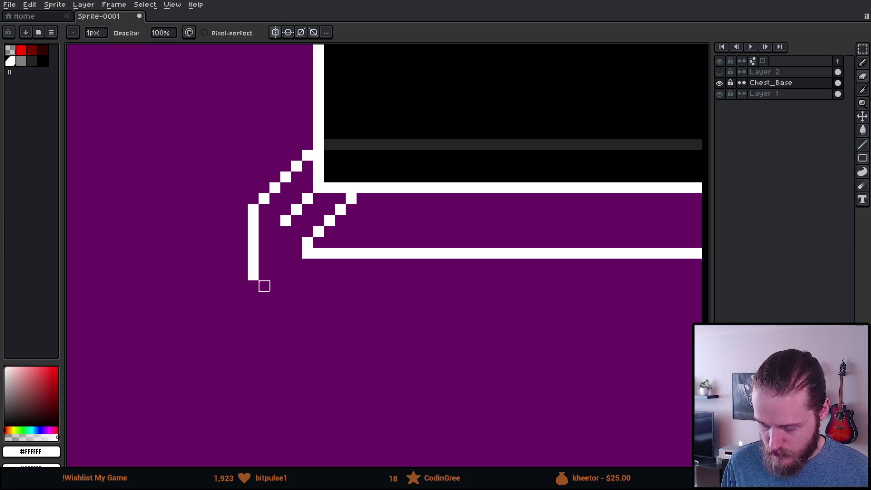
pyautogui.press('b')
pyautogui.moveTo(237, 291)
pyautogui.mouseDown()
pyautogui.moveTo(237, 344)
pyautogui.moveTo(265, 340)
pyautogui.moveTo(297, 298)
pyautogui.moveTo(308, 261)
pyautogui.mouseUp()
pyautogui.hotkey('ctrl', 'z')
pyautogui.scroll(-4, 317, 272)
pyautogui.scroll(2, 417, 285)
pyautogui.scroll(-3, 298, 350)
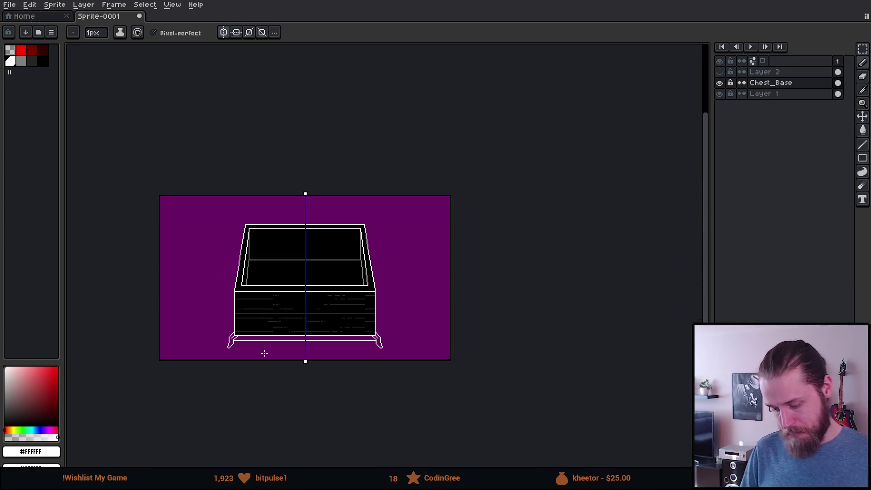
# Erase the inner diagonal stub on the left leg
pyautogui.scroll(2, 265, 353)
pyautogui.scroll(3, 204, 318)
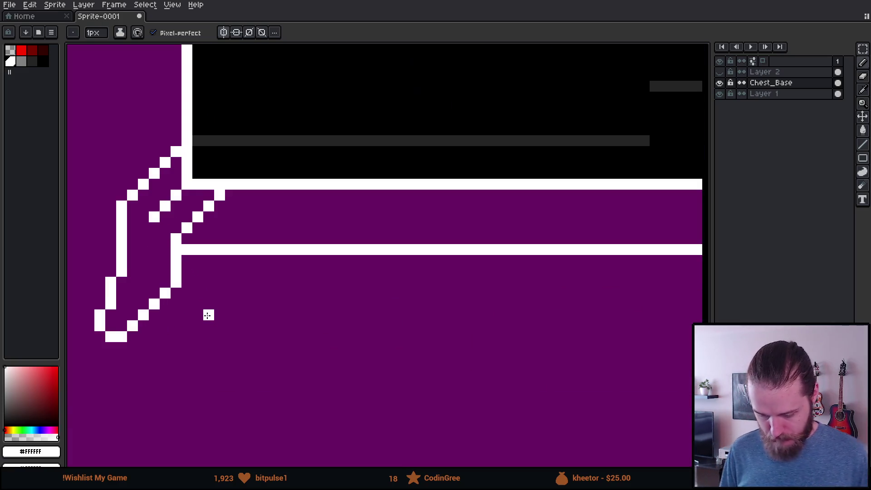
pyautogui.moveTo(206, 313); pyautogui.dragTo(271, 380)
pyautogui.press('e')
pyautogui.moveTo(227, 304); pyautogui.dragTo(282, 259)
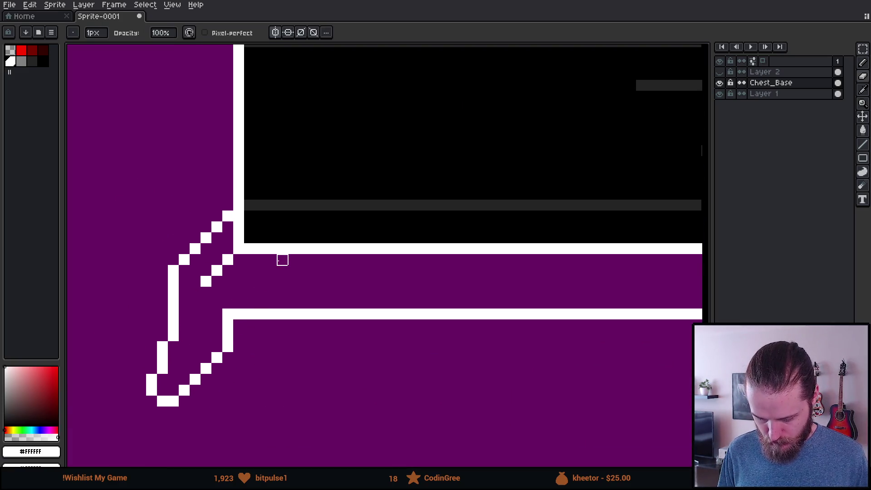
pyautogui.scroll(-4, 325, 293)
pyautogui.scroll(2, 354, 318)
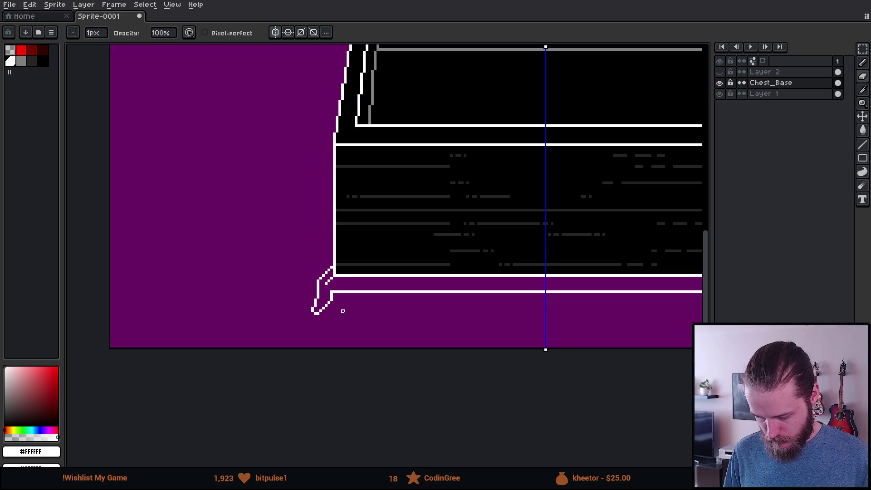
pyautogui.scroll(2, 331, 268)
pyautogui.scroll(1, 323, 269)
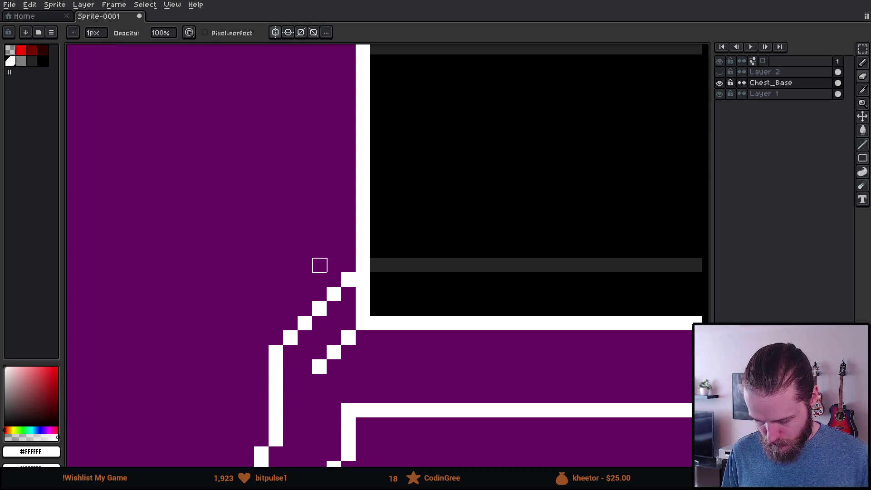
# Extend the foot outline up the chest side in steps and erase a stray pixel inside the foot
pyautogui.press('b')
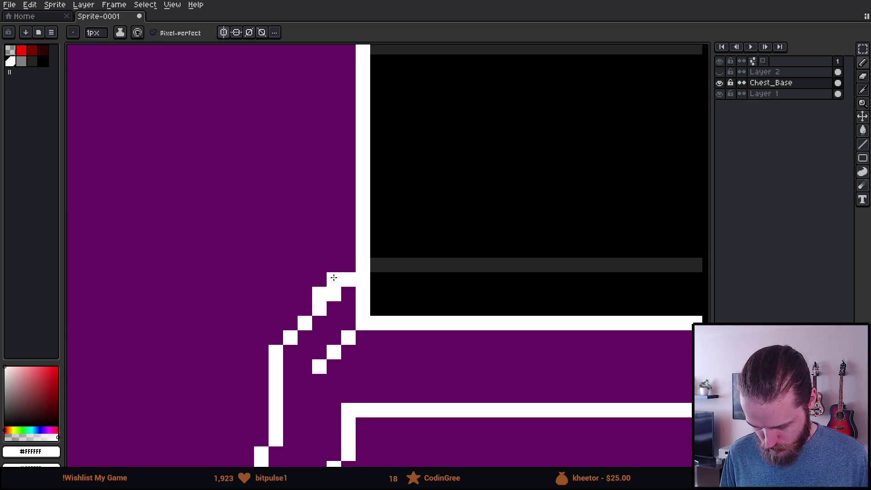
pyautogui.press('v')
pyautogui.press('b')
pyautogui.moveTo(320, 267)
pyautogui.mouseDown()
pyautogui.moveTo(334, 247)
pyautogui.moveTo(334, 211)
pyautogui.moveTo(348, 192)
pyautogui.moveTo(349, 146)
pyautogui.mouseUp()
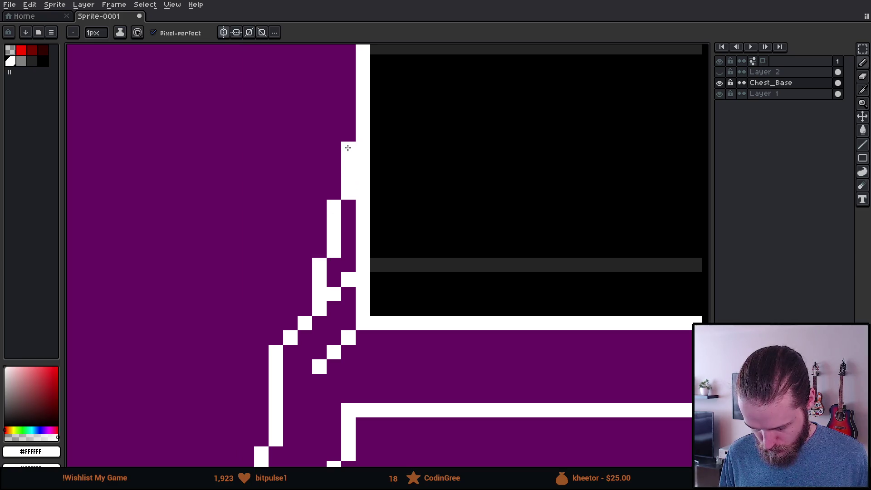
pyautogui.press('e')
pyautogui.click(349, 279)
pyautogui.press('b')
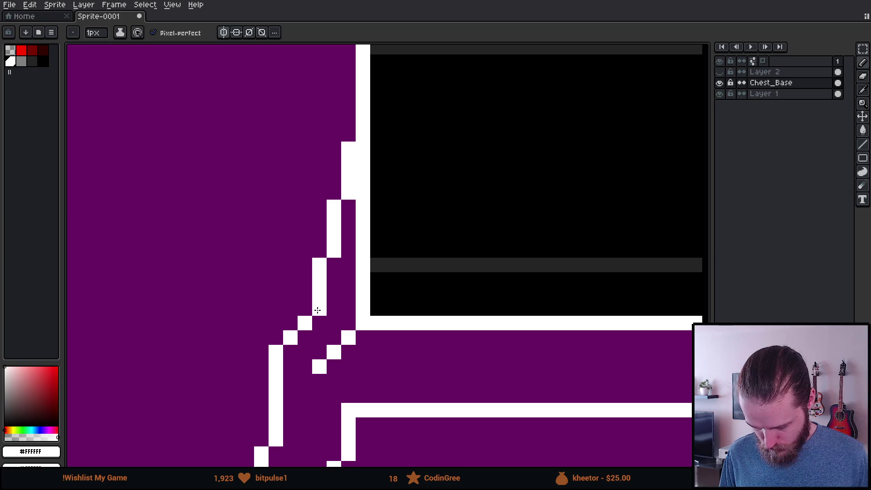
pyautogui.scroll(-5, 355, 334)
pyautogui.scroll(-2, 434, 376)
pyautogui.scroll(2, 485, 369)
pyautogui.moveTo(486, 370); pyautogui.dragTo(420, 363)
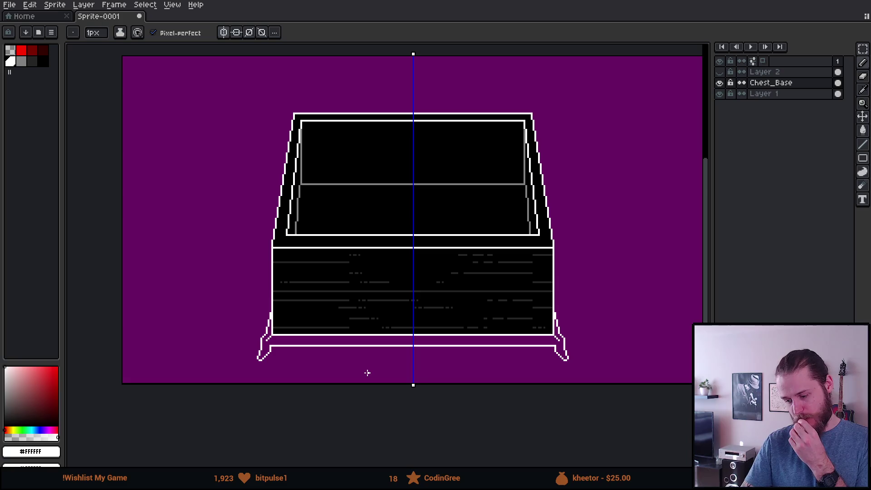
pyautogui.scroll(2, 314, 323)
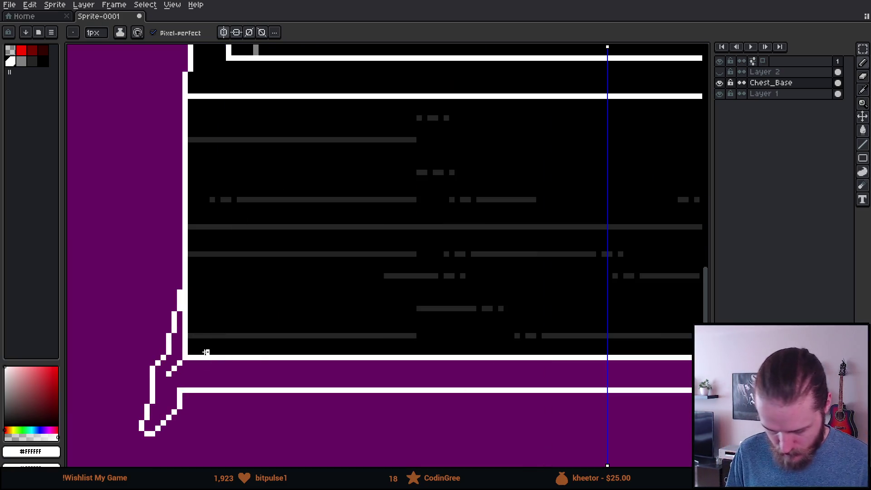
# Fill the gap above the base line with black
pyautogui.press('x')
pyautogui.press('g')
pyautogui.click(232, 34)
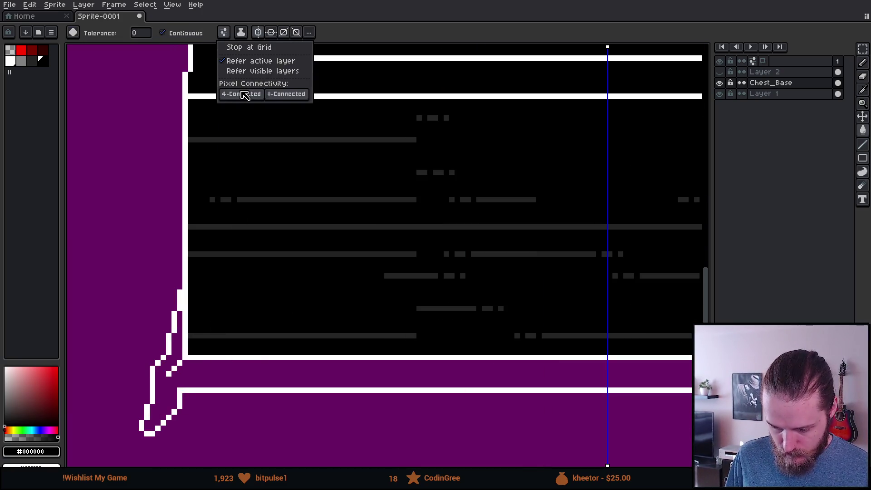
pyautogui.click(225, 370)
pyautogui.scroll(-2, 226, 368)
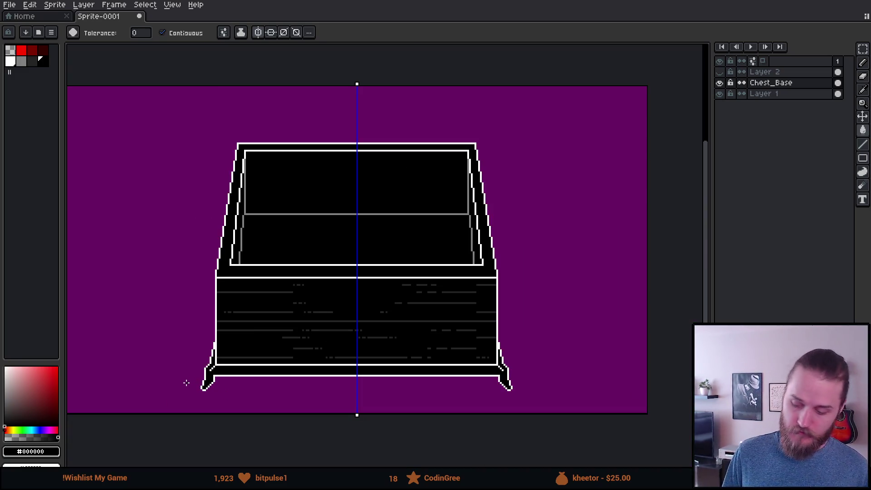
pyautogui.scroll(2, 284, 207)
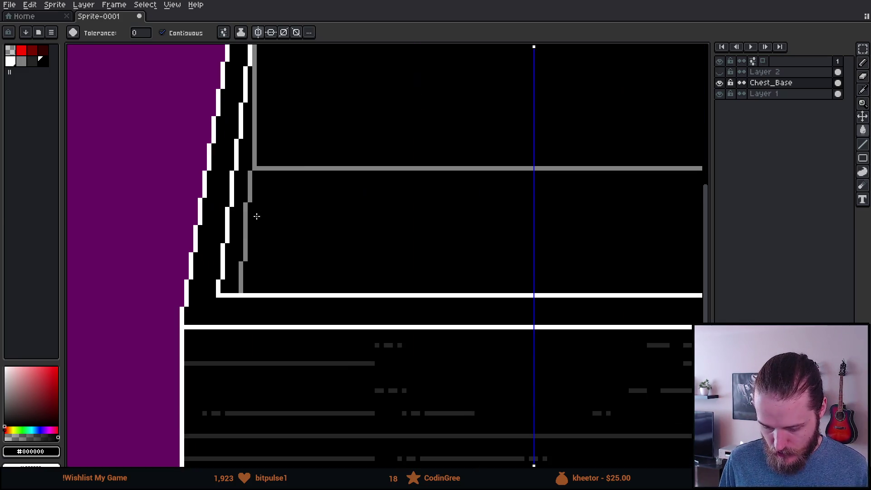
pyautogui.moveTo(304, 163); pyautogui.dragTo(226, 277)
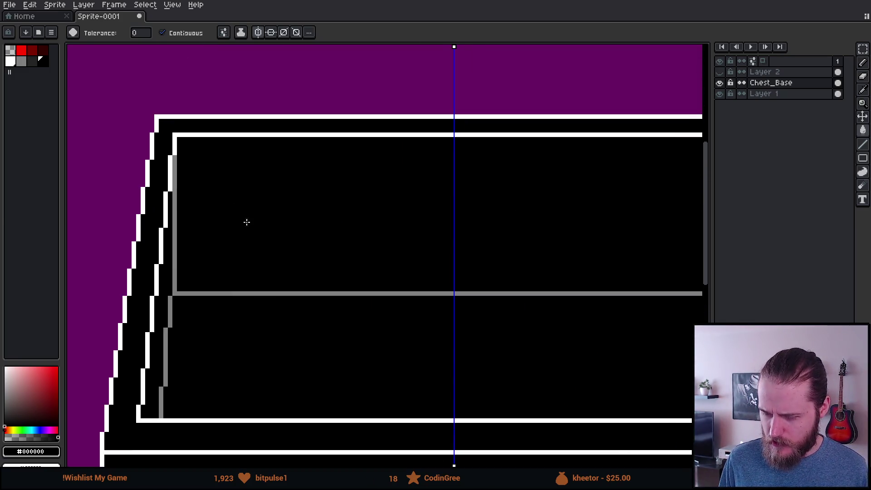
pyautogui.scroll(-4, 330, 326)
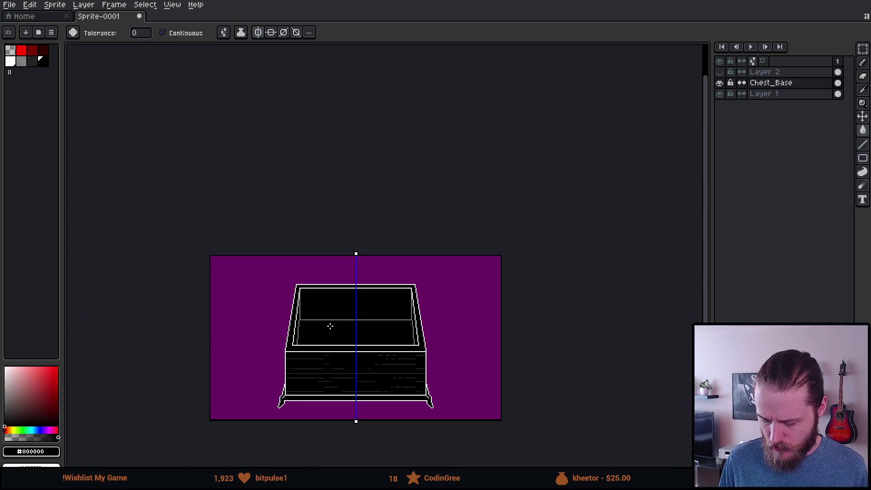
pyautogui.scroll(3, 329, 326)
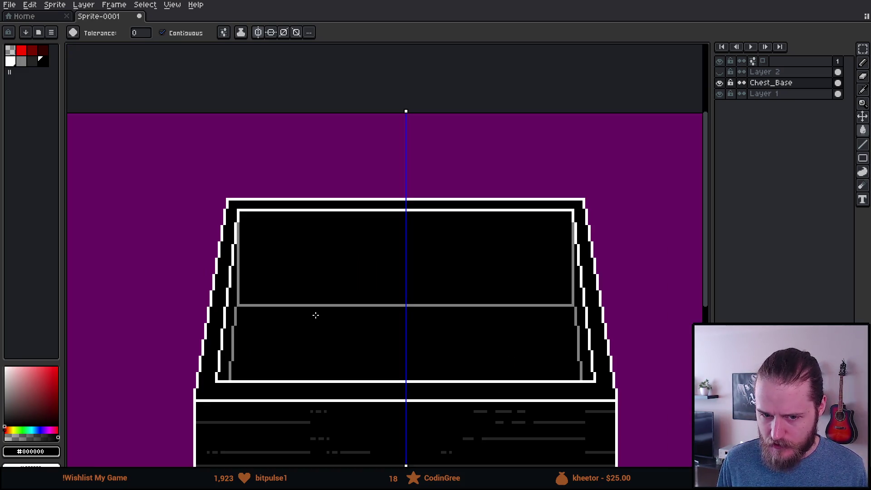
pyautogui.moveTo(361, 325)
pyautogui.mouseDown()
pyautogui.moveTo(358, 167)
pyautogui.moveTo(309, 171)
pyautogui.moveTo(320, 206)
pyautogui.mouseUp()
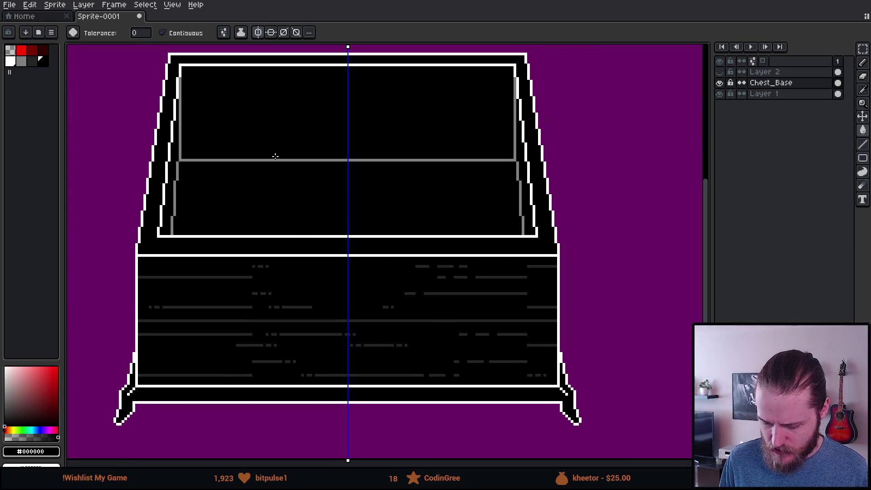
pyautogui.scroll(2, 183, 151)
# Pick the lid's gray and draw a mirrored gray line across the lid, then view the reference image
pyautogui.keyDown('alt'); pyautogui.click(181, 169); pyautogui.keyUp('alt')
pyautogui.press('b')
pyautogui.scroll(-3, 206, 118)
pyautogui.scroll(3, 206, 118)
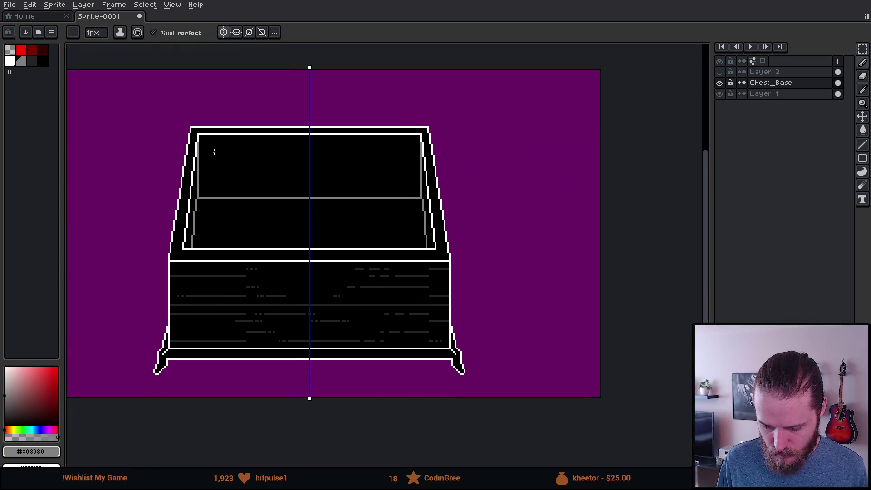
pyautogui.scroll(3, 211, 154)
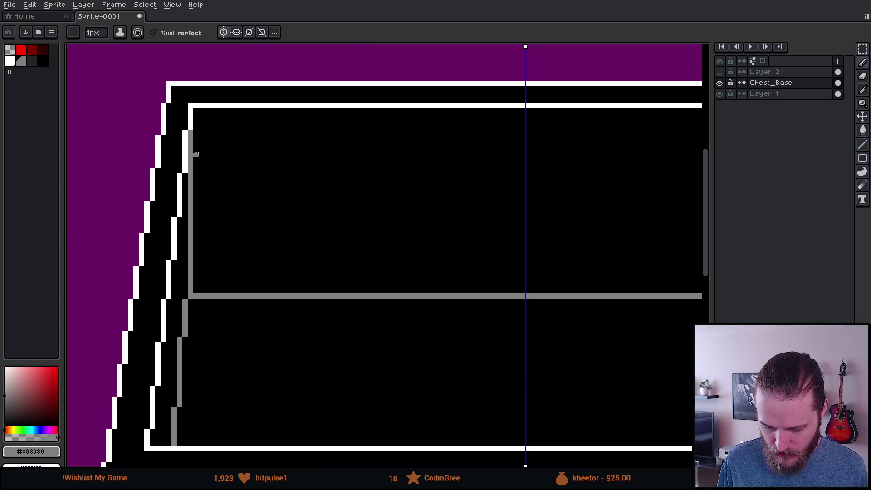
pyautogui.keyDown('shift'); pyautogui.click(203, 168); pyautogui.keyUp('shift')
pyautogui.scroll(-3, 408, 177)
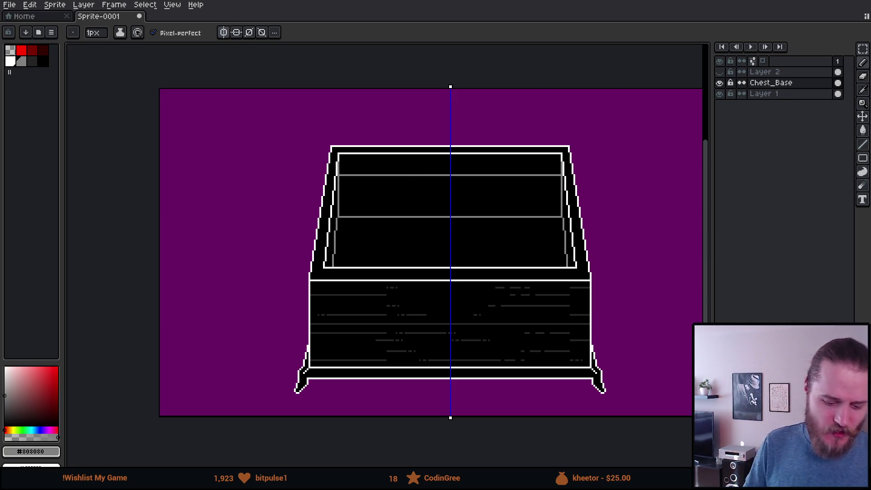
pyautogui.hotkey('alt', 'Tab')
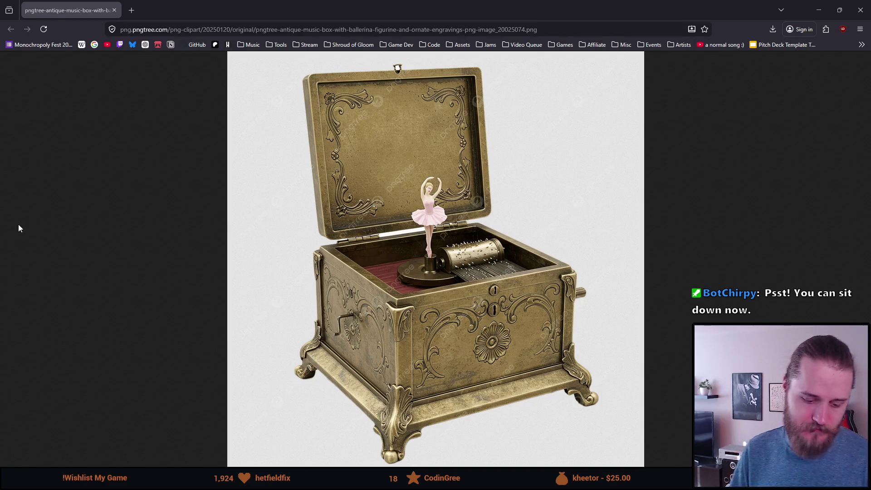
pyautogui.hotkey('alt', 'Tab')
pyautogui.scroll(2, 397, 180)
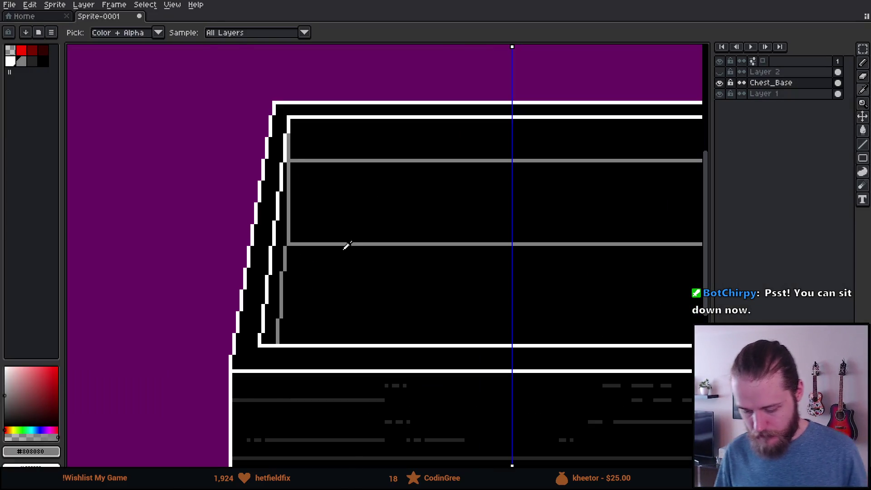
# Eyedrop black and fill the extra grey inner lines with an 8-connected Paint Bucket
pyautogui.keyDown('alt'); pyautogui.click(330, 240); pyautogui.keyUp('alt')
pyautogui.scroll(1, 292, 165)
pyautogui.scroll(-1, 282, 160)
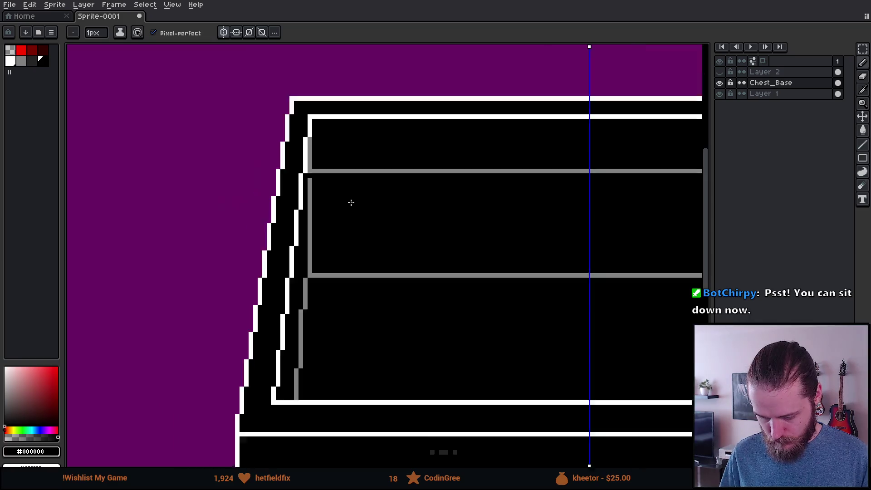
pyautogui.scroll(-1, 203, 196)
pyautogui.hscroll(-3, 375, 170)
pyautogui.press('g')
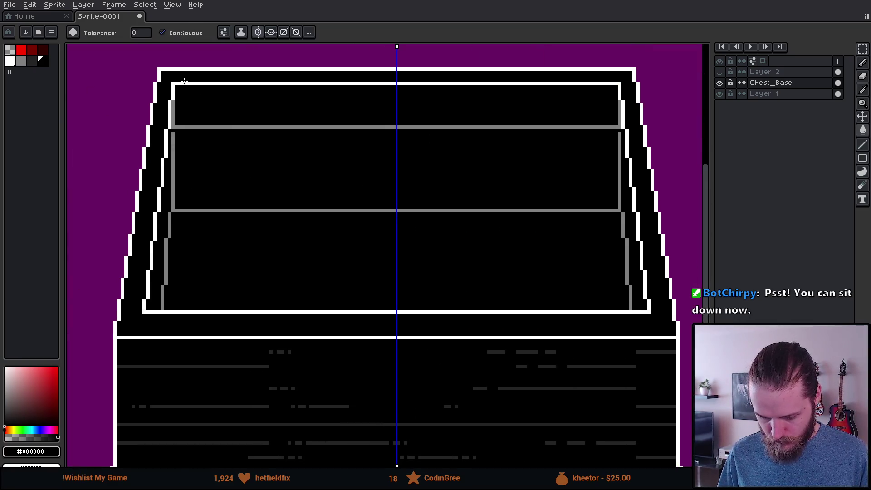
pyautogui.click(224, 32)
pyautogui.click(286, 93)
pyautogui.click(193, 202)
pyautogui.click(191, 210)
# Pick the light grey and pencil a stepped line down the chest's inner left side
pyautogui.scroll(-3, 190, 210)
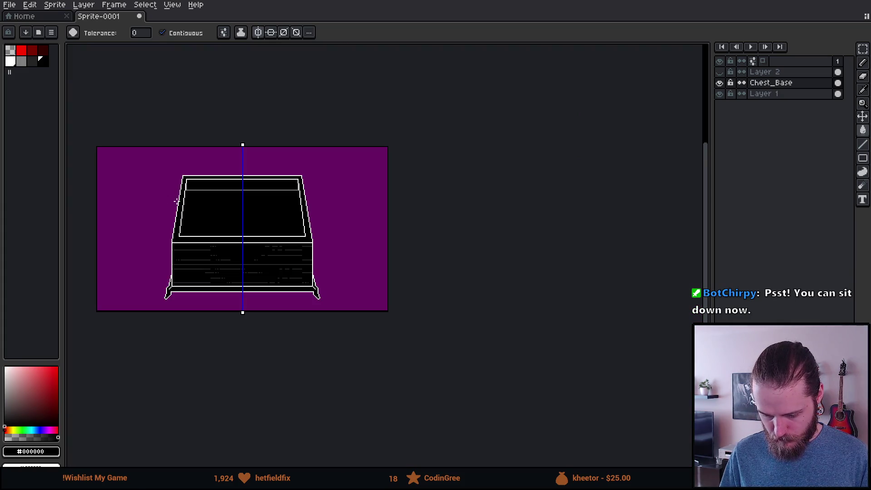
pyautogui.scroll(3, 189, 200)
pyautogui.scroll(2, 165, 142)
pyautogui.press('i')
pyautogui.click(149, 137)
pyautogui.press('b')
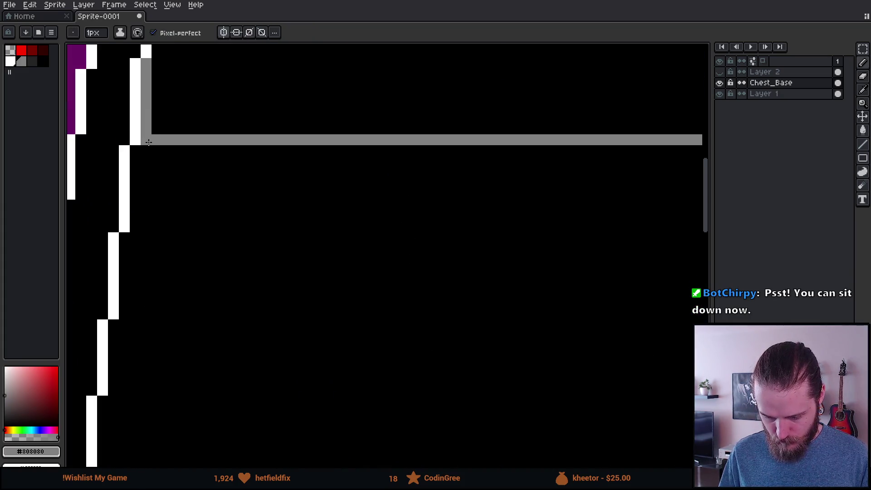
pyautogui.scroll(-3, 152, 175)
pyautogui.scroll(2, 171, 268)
pyautogui.keyDown('shift'); pyautogui.click(153, 324); pyautogui.keyUp('shift')
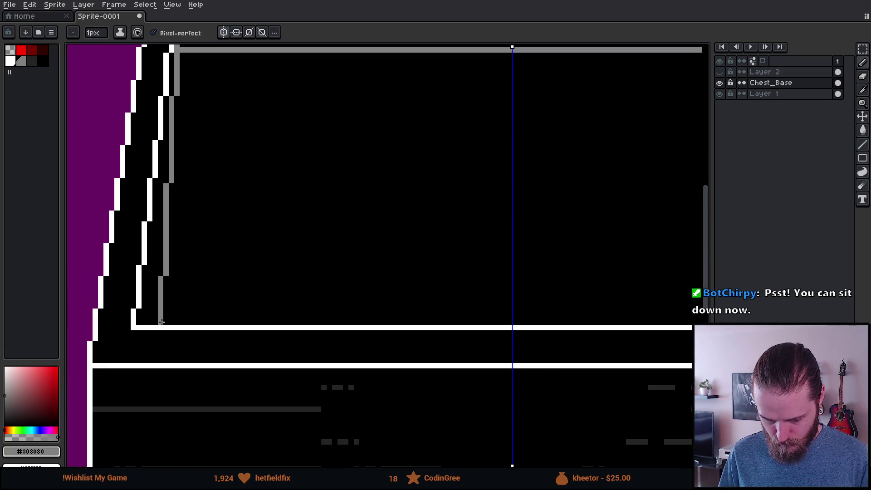
# Undo the grey inner side lines
pyautogui.scroll(-3, 161, 322)
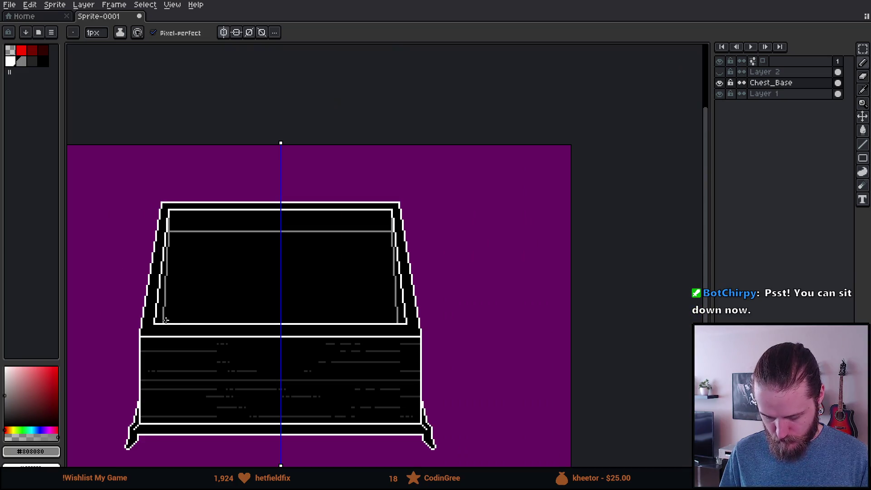
pyautogui.moveTo(226, 339); pyautogui.dragTo(272, 267)
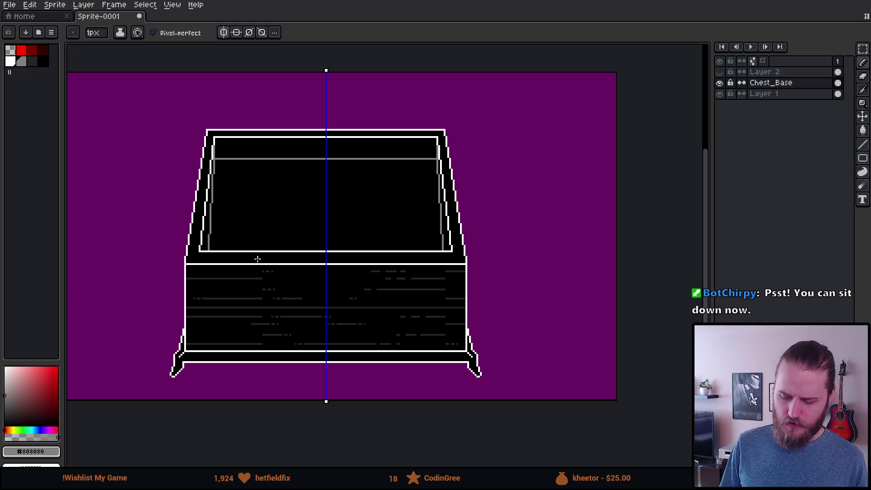
pyautogui.scroll(3, 220, 219)
pyautogui.hotkey('ctrl', 'z')
pyautogui.scroll(-3, 221, 220)
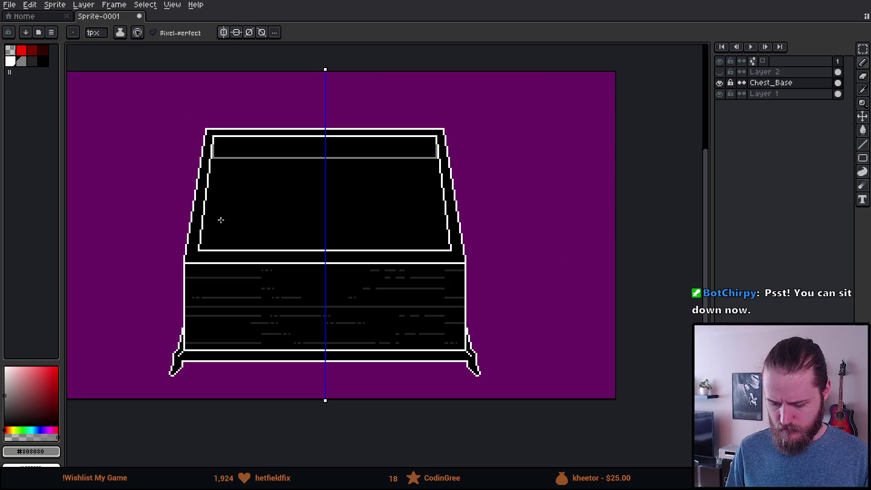
pyautogui.scroll(-2, 221, 220)
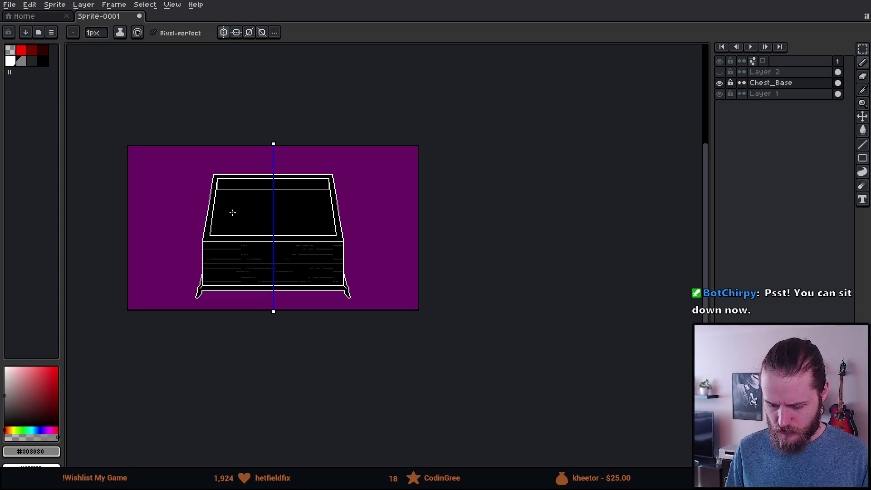
pyautogui.scroll(3, 228, 217)
pyautogui.scroll(3, 238, 207)
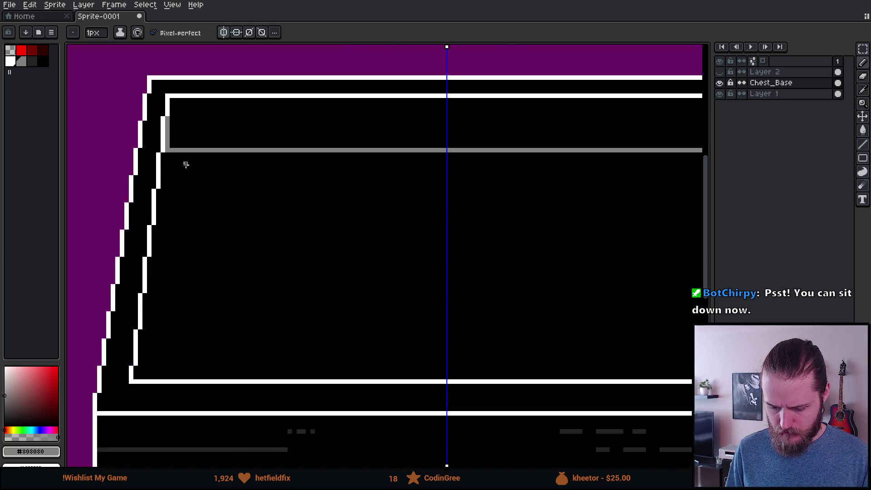
# Draw a short grey line at the lid's inner corner
pyautogui.moveTo(130, 141); pyautogui.dragTo(130, 187)
pyautogui.scroll(-4, 184, 240)
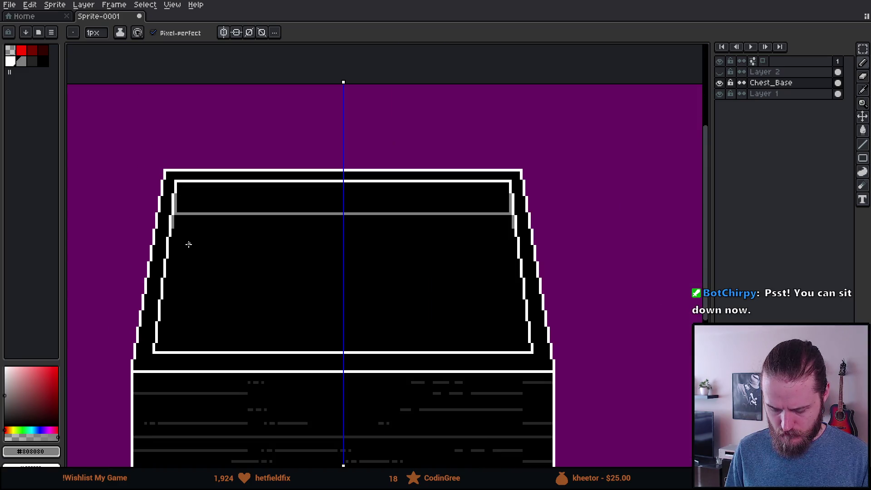
pyautogui.moveTo(219, 270); pyautogui.dragTo(263, 263)
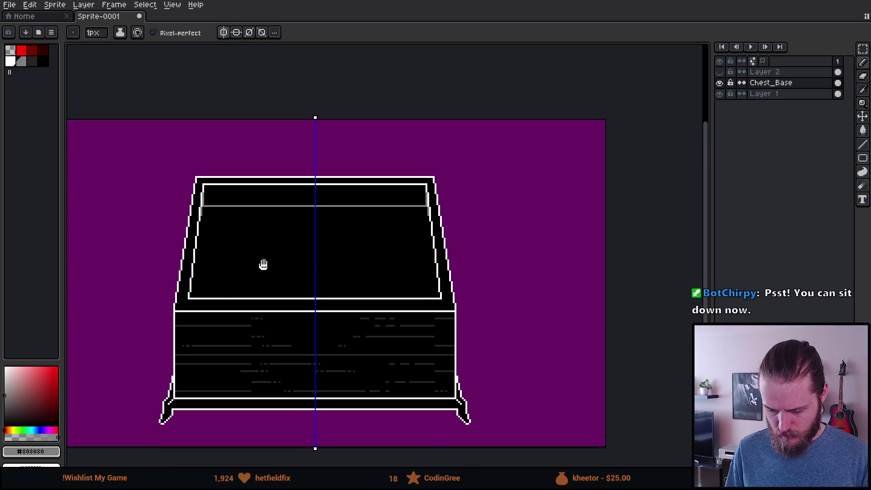
pyautogui.moveTo(112, 281); pyautogui.dragTo(224, 263)
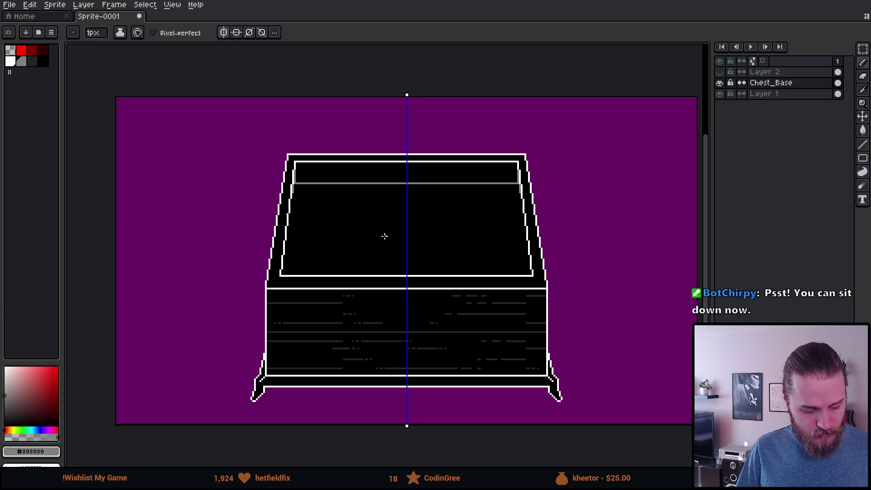
# Draw a light grey line across the chest front just beneath the white ledge
pyautogui.scroll(4, 307, 346)
pyautogui.click(21, 61)
pyautogui.scroll(3, 272, 256)
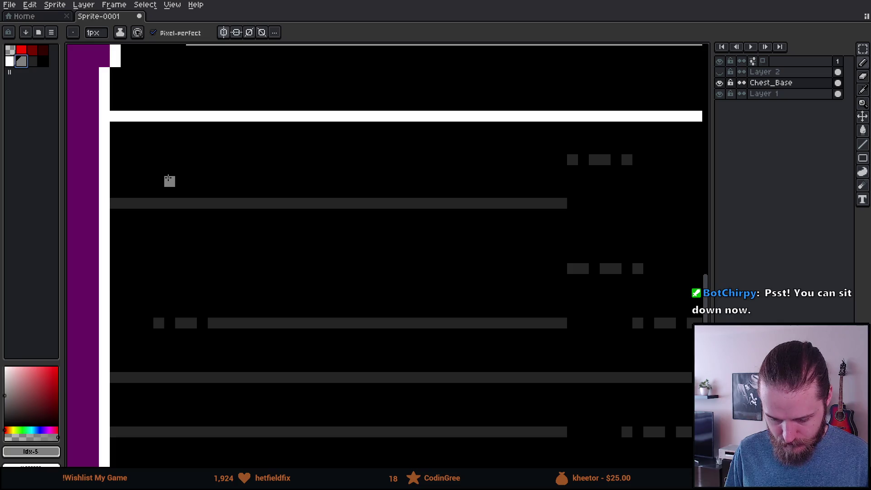
pyautogui.scroll(-2, 169, 179)
pyautogui.keyDown('shift'); pyautogui.click(456, 188); pyautogui.keyUp('shift')
pyautogui.keyDown('shift'); pyautogui.click(486, 188); pyautogui.keyUp('shift')
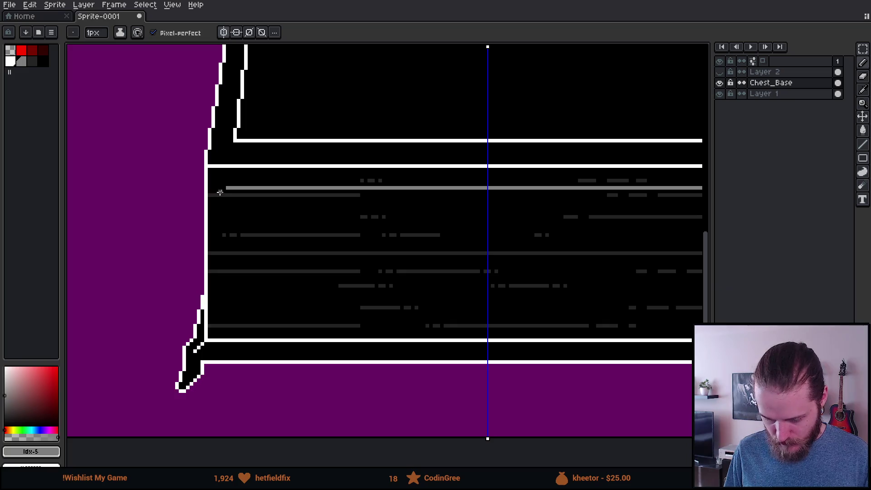
# Draw the grey left side of the front inset and set the brush to 3px
pyautogui.moveTo(229, 188); pyautogui.dragTo(227, 318)
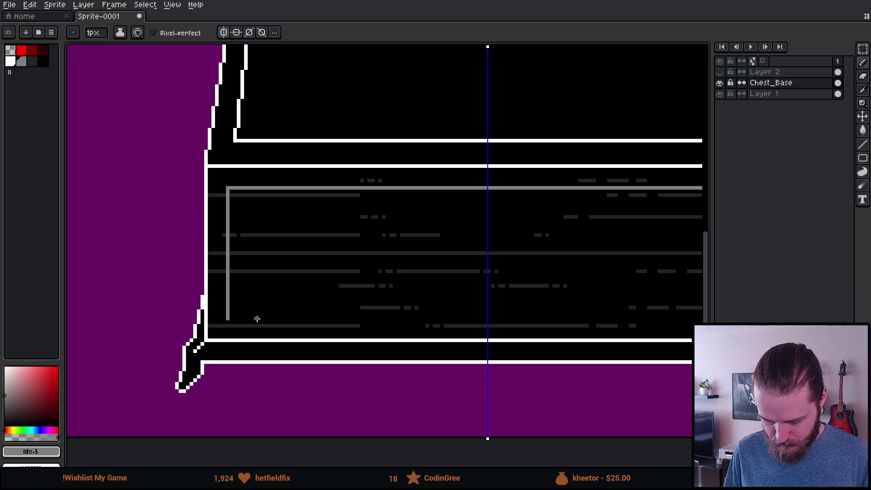
pyautogui.scroll(2, 234, 325)
pyautogui.hotkey('ctrl', '+')
pyautogui.hotkey('ctrl', '+')
pyautogui.hotkey('ctrl', '+')
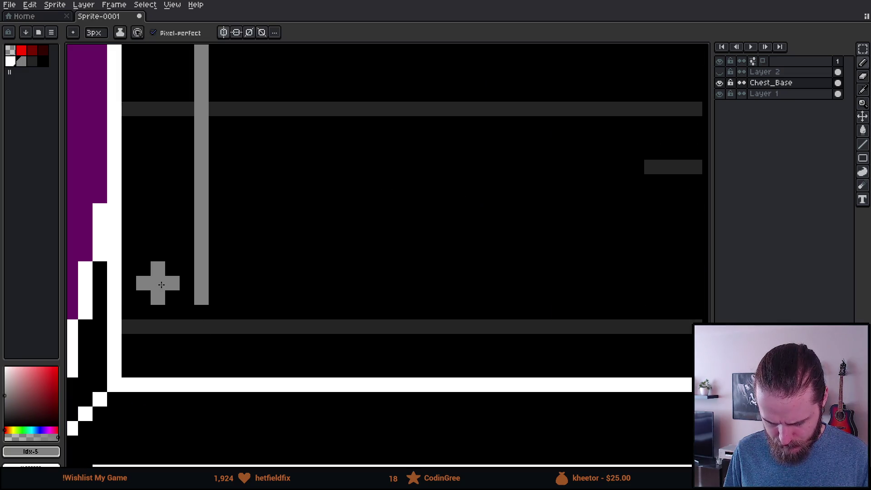
pyautogui.press('-')
pyautogui.press('-')
pyautogui.press('-')
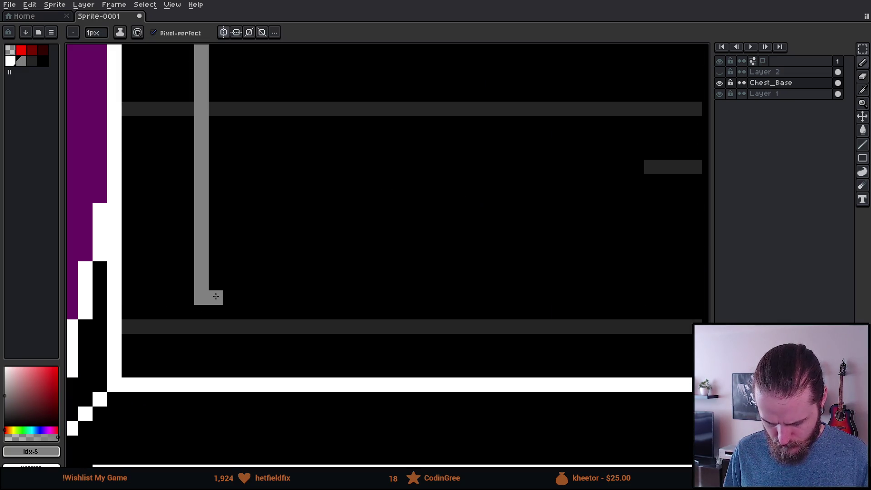
# Bevel the panel's top-left corner, moving the grey corner pixel down and blackening strays
pyautogui.scroll(-4, 213, 295)
pyautogui.scroll(2, 360, 204)
pyautogui.scroll(-3, 360, 203)
pyautogui.scroll(-2, 368, 230)
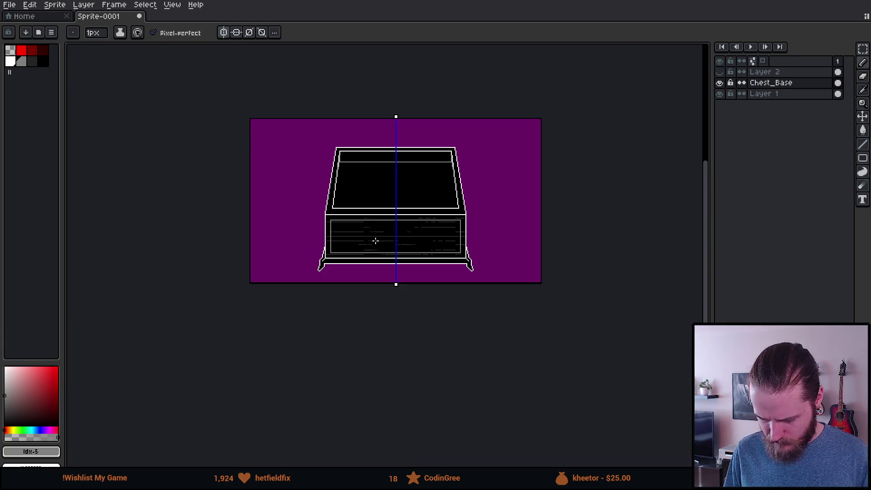
pyautogui.scroll(3, 367, 230)
pyautogui.scroll(-3, 290, 272)
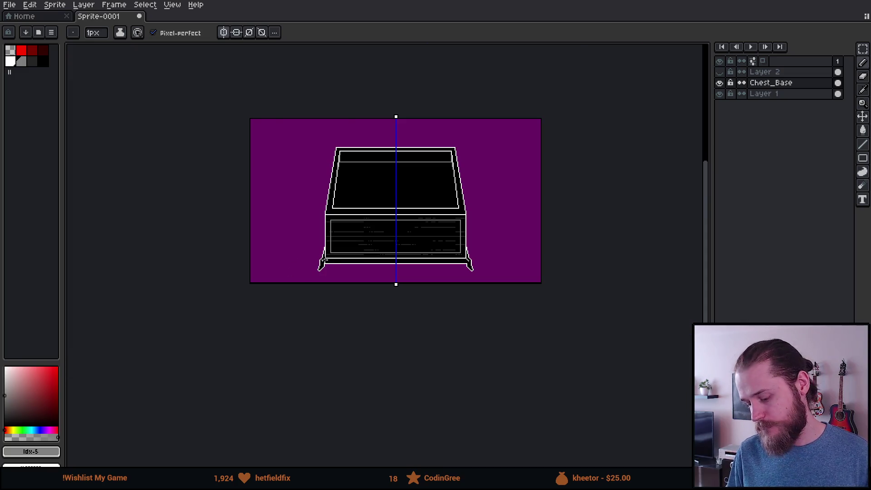
pyautogui.scroll(3, 332, 268)
pyautogui.scroll(-1, 239, 249)
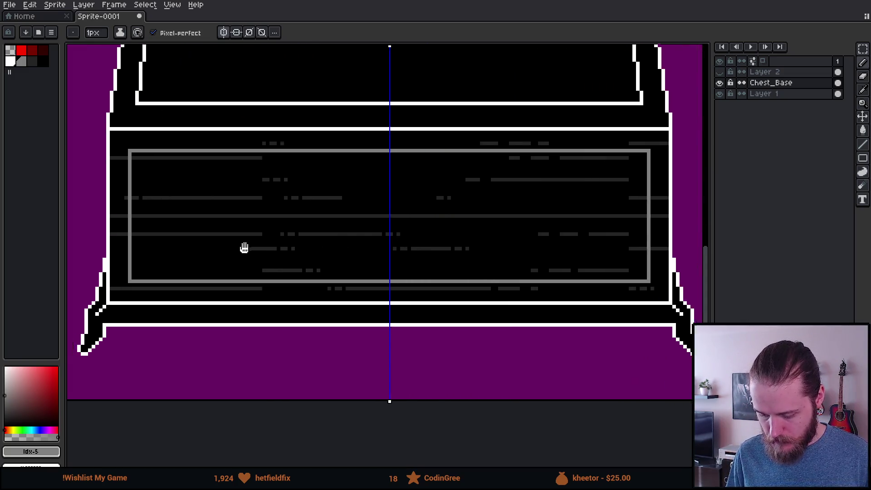
pyautogui.scroll(1, 350, 243)
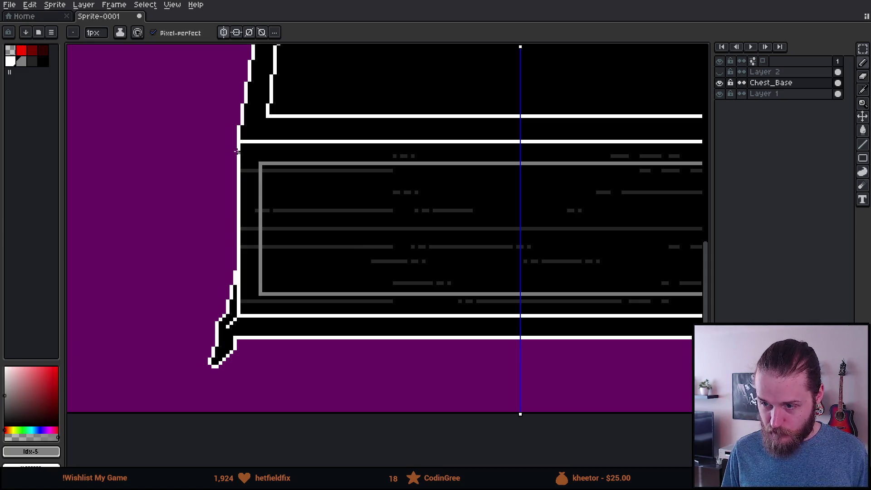
pyautogui.scroll(1, 262, 167)
pyautogui.scroll(2, 263, 167)
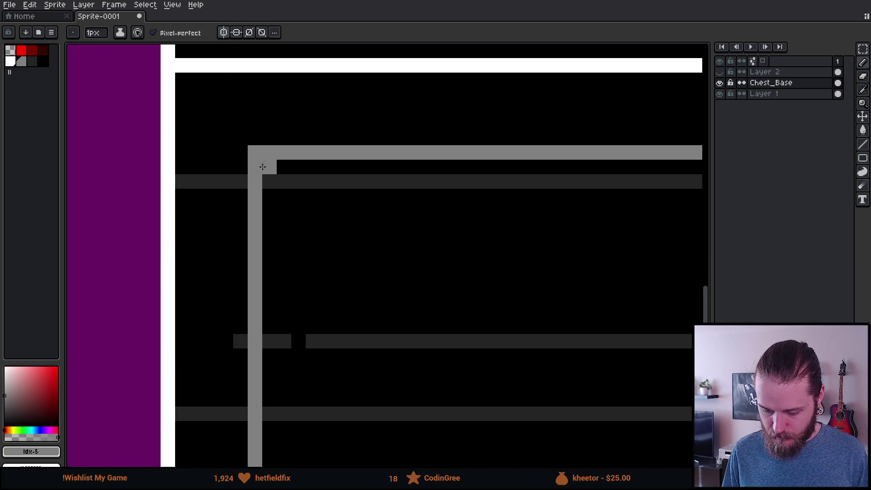
pyautogui.click(270, 167)
pyautogui.keyDown('alt'); pyautogui.click(254, 136); pyautogui.keyUp('alt')
pyautogui.click(255, 153)
pyautogui.click(298, 181)
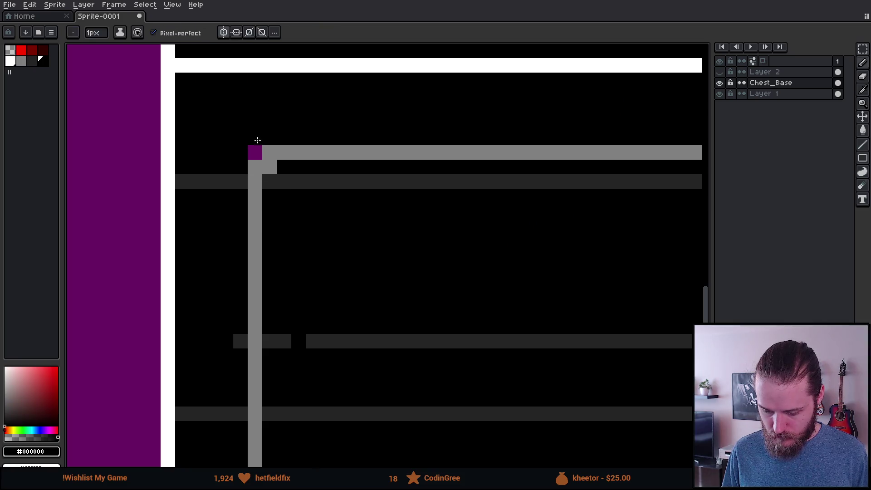
# Bevel the panel's lower-left corner with stepped grey pixels, then pick dark grey #242424
pyautogui.scroll(-5, 300, 187)
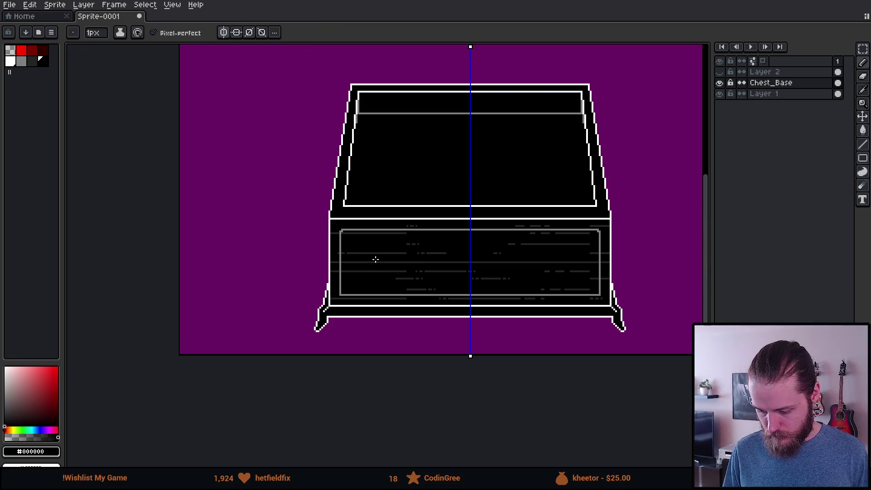
pyautogui.scroll(3, 346, 306)
pyautogui.click(316, 238)
pyautogui.keyDown('alt'); pyautogui.click(327, 241); pyautogui.keyUp('alt')
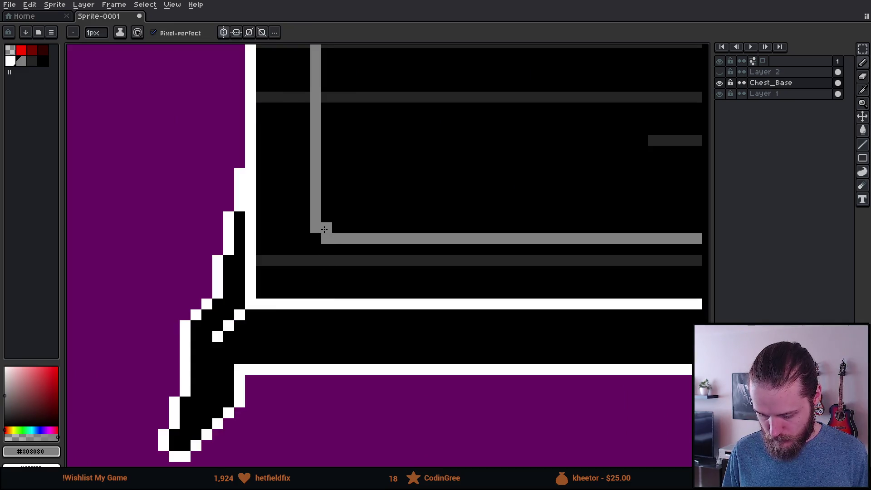
pyautogui.click(341, 241)
pyautogui.scroll(-2, 391, 257)
pyautogui.scroll(-3, 392, 257)
pyautogui.scroll(3, 415, 263)
pyautogui.scroll(-1, 210, 311)
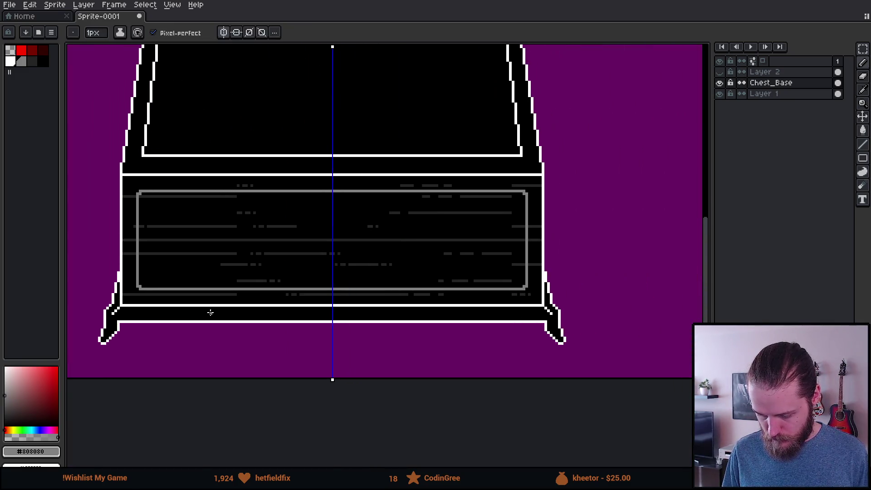
pyautogui.scroll(1, 393, 335)
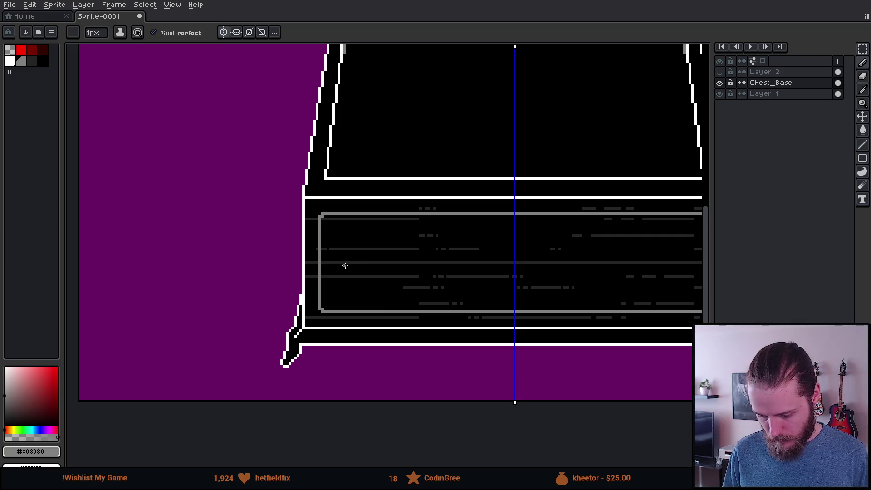
pyautogui.scroll(3, 344, 266)
pyautogui.keyDown('alt'); pyautogui.click(307, 288); pyautogui.keyUp('alt')
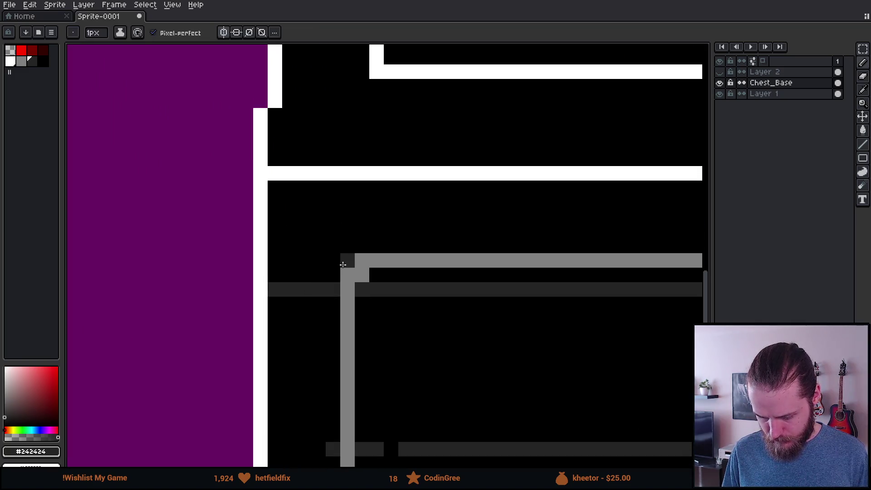
# Draw a dark-grey diagonal from a panel corner and paint stray dark-grey streaks black
pyautogui.moveTo(343, 265); pyautogui.dragTo(269, 185)
pyautogui.keyDown('alt'); pyautogui.click(304, 299); pyautogui.keyUp('alt')
pyautogui.moveTo(272, 289); pyautogui.dragTo(329, 291)
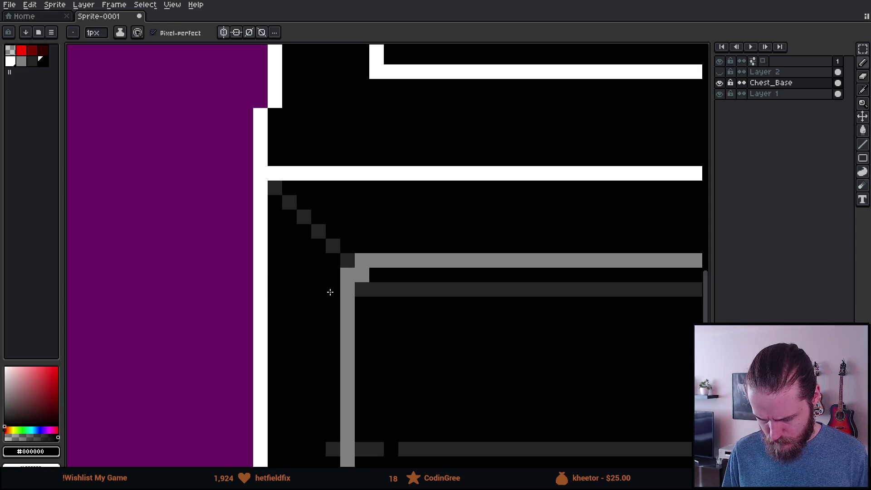
pyautogui.click(331, 449)
pyautogui.scroll(-4, 322, 435)
pyautogui.scroll(5, 351, 287)
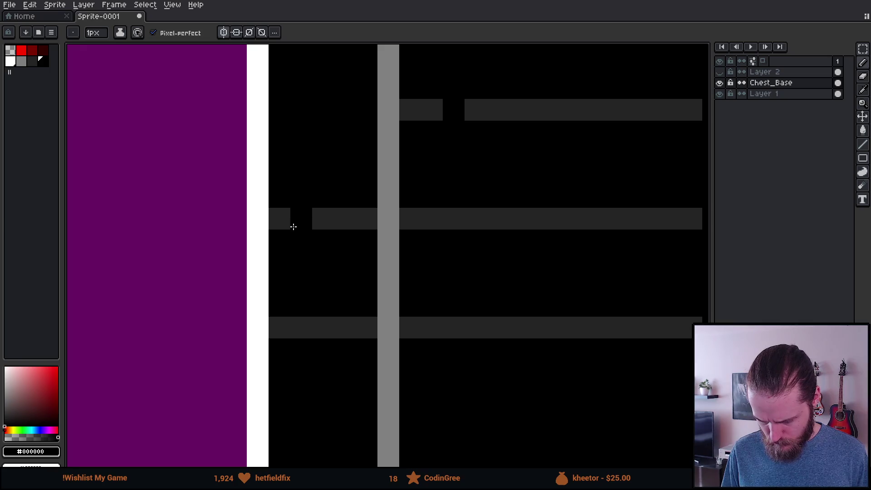
pyautogui.moveTo(293, 226); pyautogui.dragTo(360, 220)
pyautogui.moveTo(366, 344); pyautogui.dragTo(278, 328)
pyautogui.scroll(-2, 330, 330)
pyautogui.scroll(3, 346, 288)
pyautogui.hotkey('ctrl', 'z')
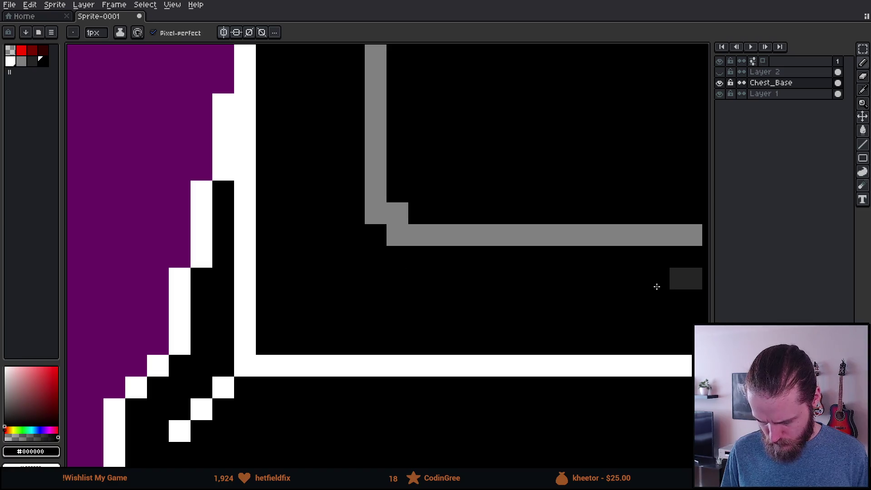
# Draw #242424 diagonal bevel lines from the panel corner to the body corner and left foot
pyautogui.keyDown('alt'); pyautogui.click(690, 278); pyautogui.keyUp('alt')
pyautogui.click(375, 235)
pyautogui.keyDown('shift'); pyautogui.click(241, 337); pyautogui.keyUp('shift')
pyautogui.scroll(-8, 241, 336)
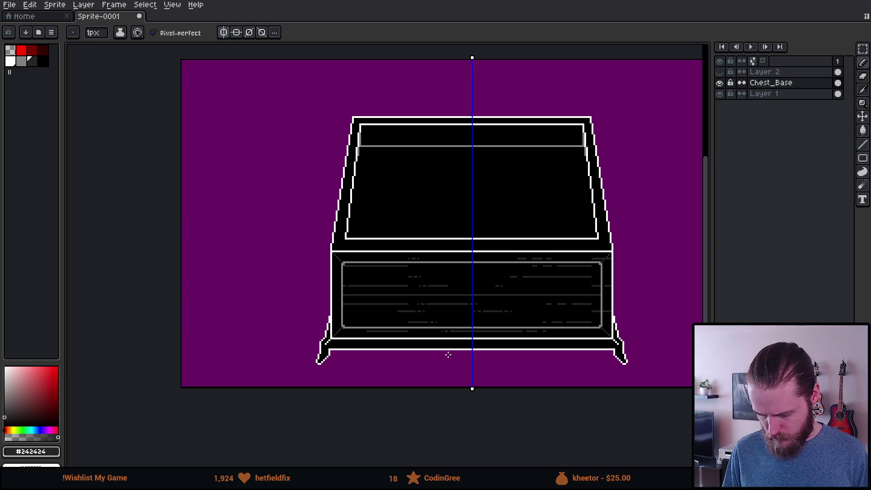
pyautogui.scroll(8, 338, 349)
pyautogui.moveTo(253, 304); pyautogui.dragTo(280, 279)
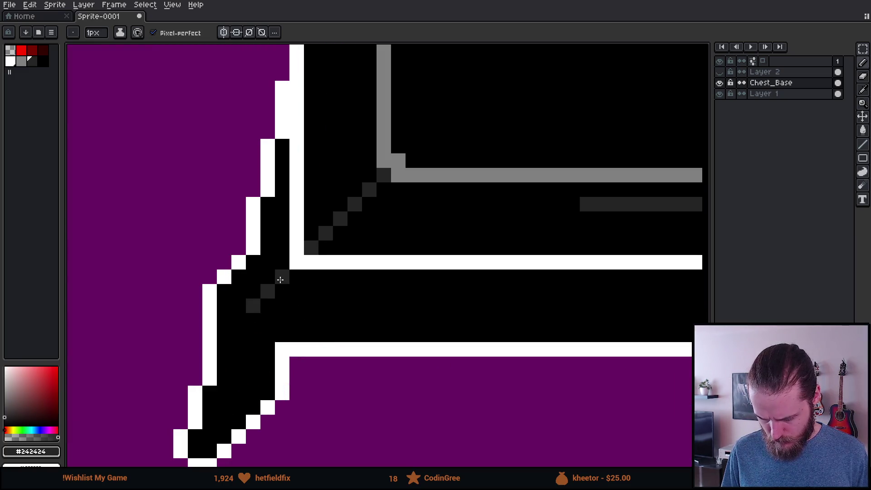
pyautogui.scroll(-4, 280, 280)
pyautogui.scroll(2, 335, 342)
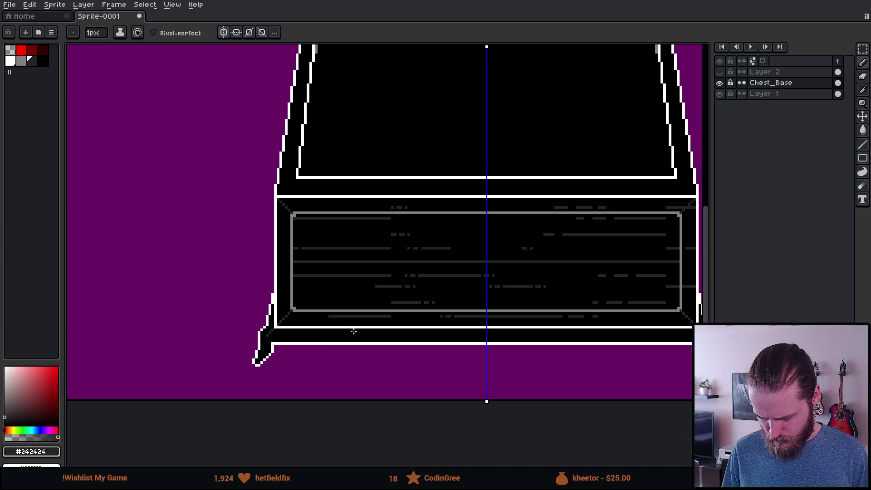
# Paint black over stray grey border pixels and grey pixels above the panel
pyautogui.hscroll(-5, 317, 334)
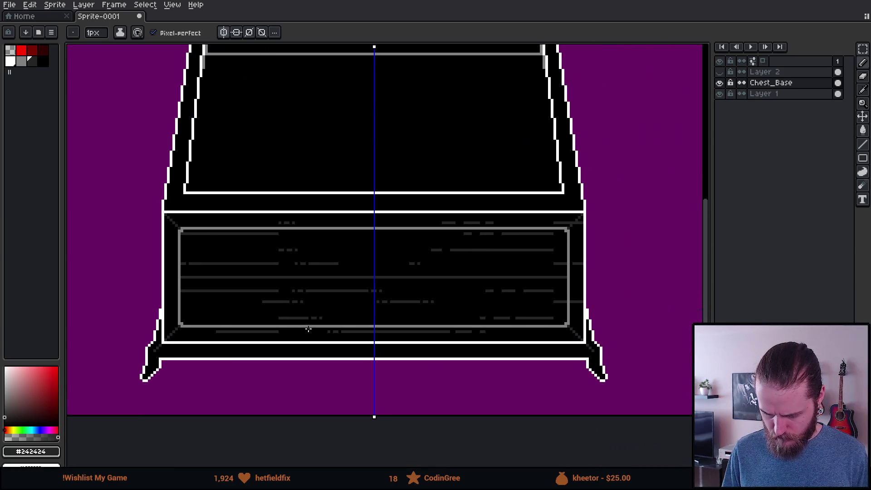
pyautogui.scroll(3, 401, 324)
pyautogui.moveTo(219, 307); pyautogui.dragTo(210, 315)
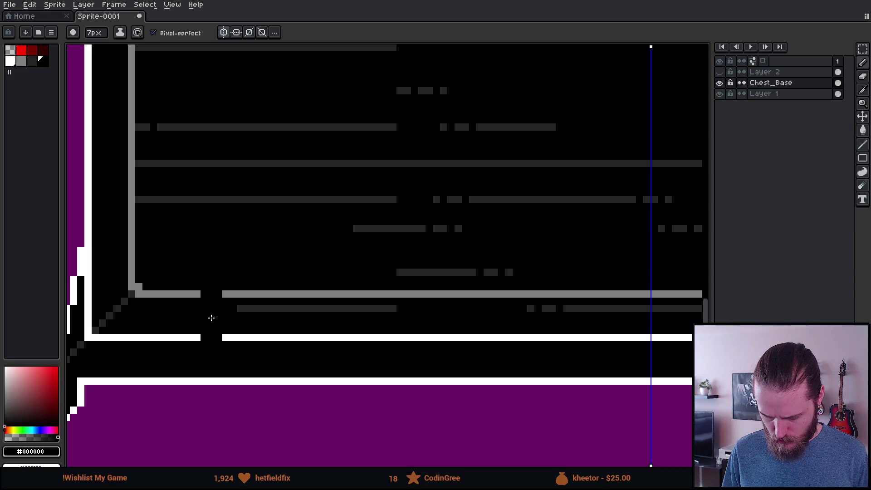
pyautogui.hotkey('ctrl', 'z')
pyautogui.hscroll(15, 587, 331)
pyautogui.press('-')
pyautogui.click(290, 295)
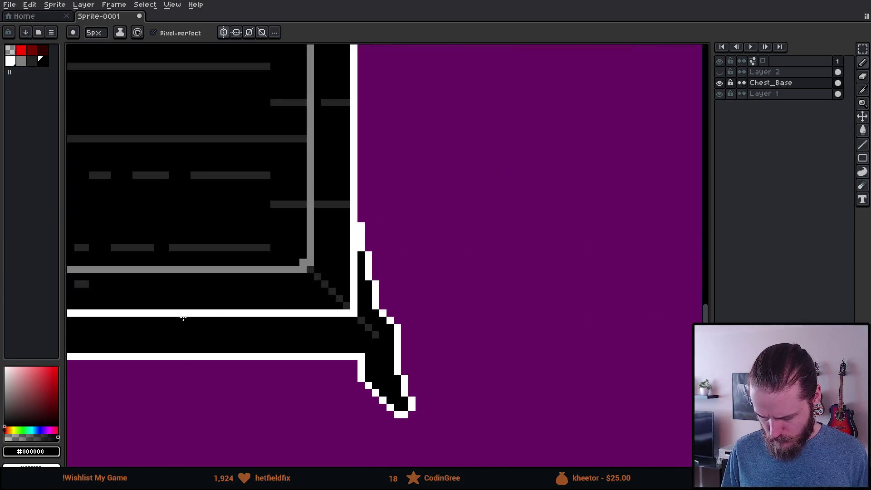
pyautogui.scroll(3, 303, 268)
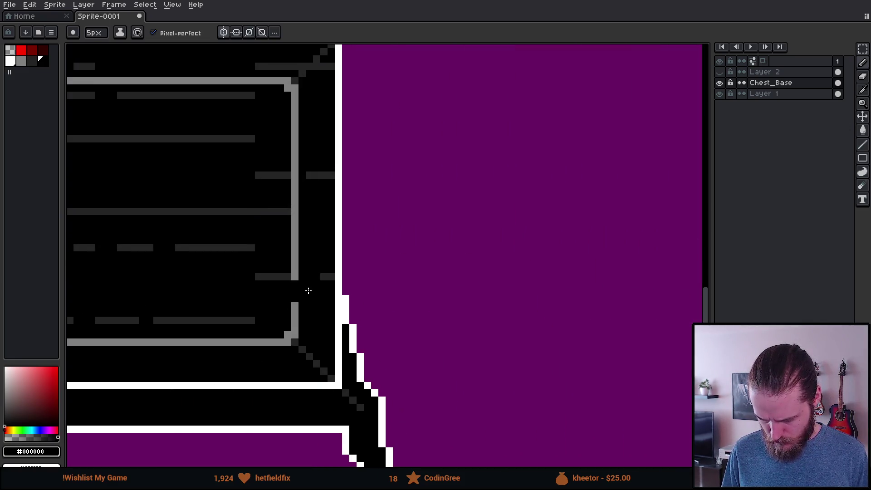
pyautogui.scroll(6, 315, 290)
pyautogui.moveTo(275, 199); pyautogui.dragTo(281, 196)
# Paint a black gap into the grey line and reduce the brush to one pixel
pyautogui.hscroll(-10, 203, 202)
pyautogui.click(225, 217)
pyautogui.hscroll(-8, 512, 222)
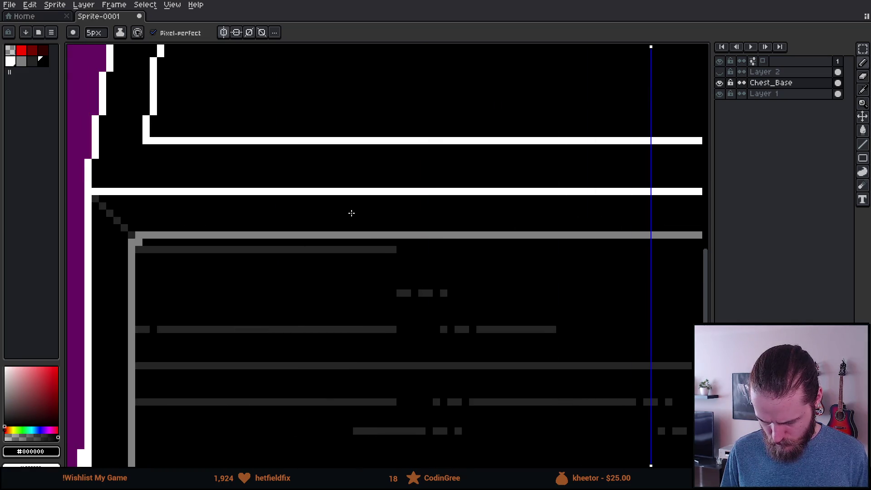
pyautogui.hscroll(3, 399, 255)
pyautogui.hscroll(5, 398, 255)
pyautogui.scroll(3, 196, 292)
pyautogui.press('-')
pyautogui.press('-')
pyautogui.press('-')
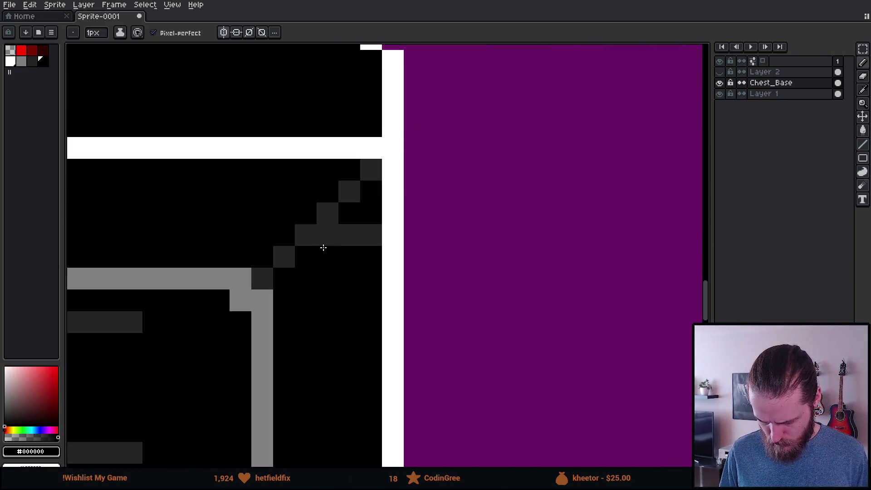
pyautogui.scroll(-5, 379, 238)
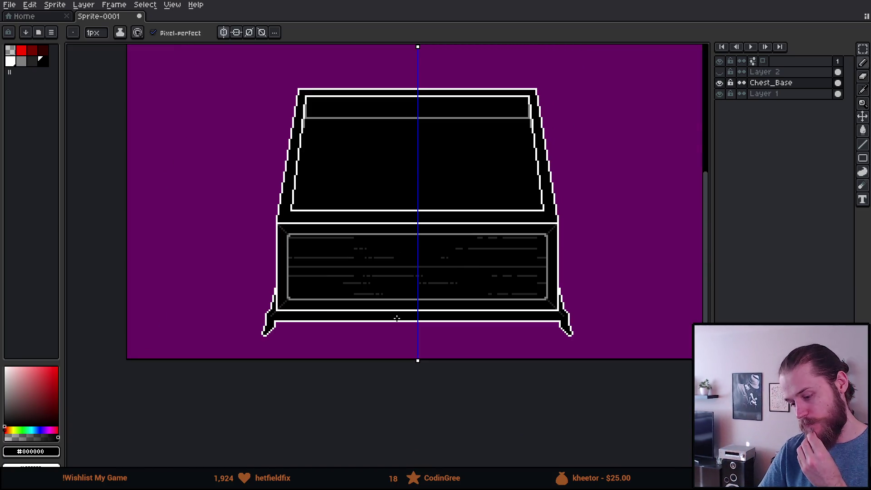
pyautogui.scroll(-2, 397, 319)
pyautogui.scroll(2, 403, 309)
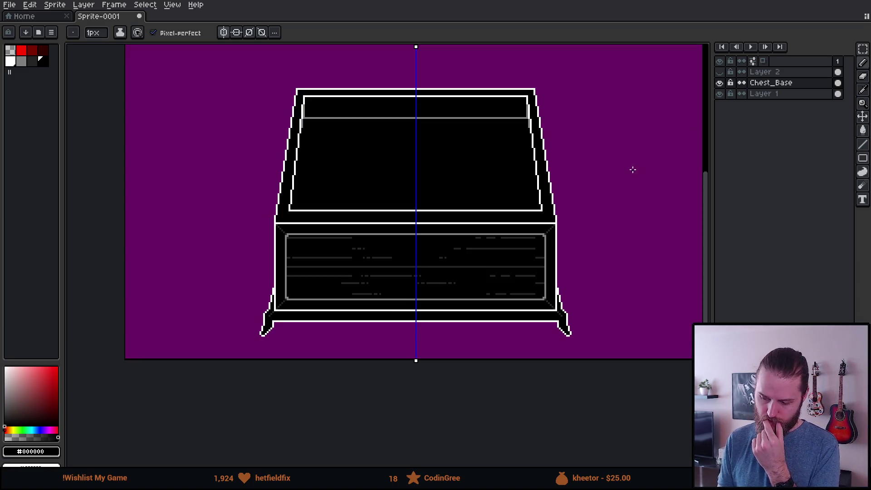
pyautogui.scroll(-2, 396, 290)
pyautogui.scroll(2, 468, 257)
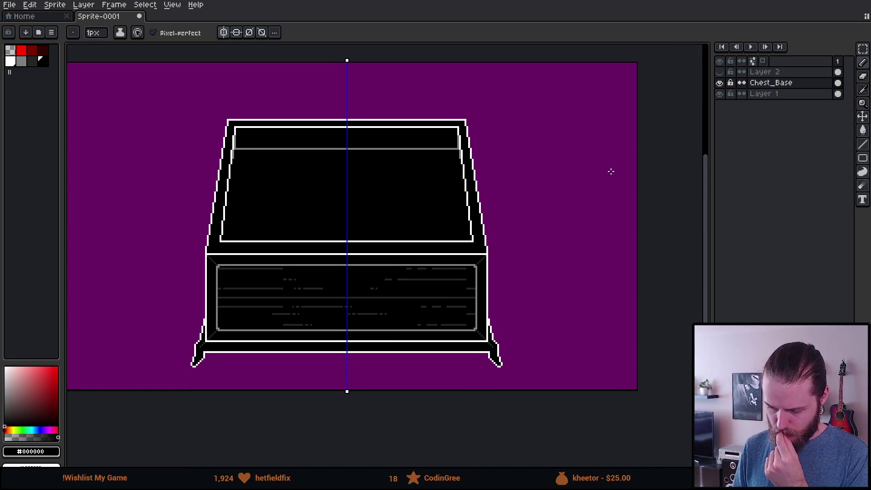
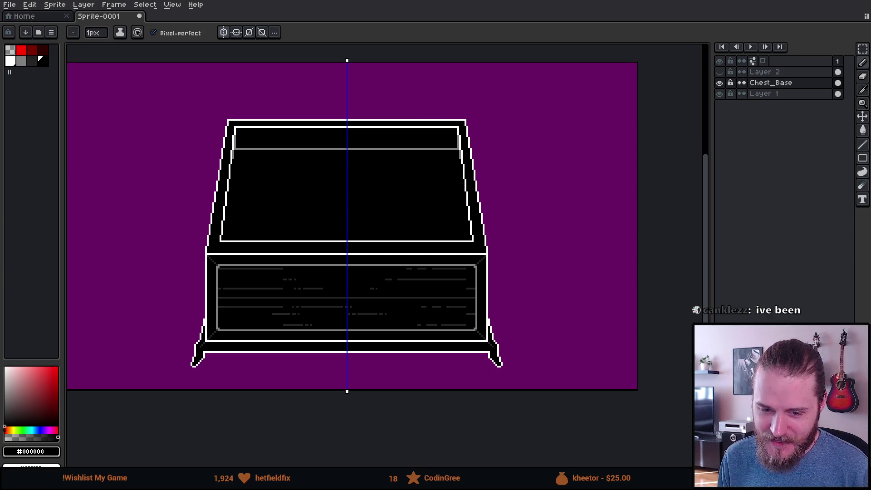
# Pick red as the drawing colour and sketch a mirrored red loop on the lid
pyautogui.scroll(-2, 379, 195)
pyautogui.scroll(2, 379, 196)
pyautogui.scroll(-1, 352, 175)
pyautogui.scroll(1, 366, 179)
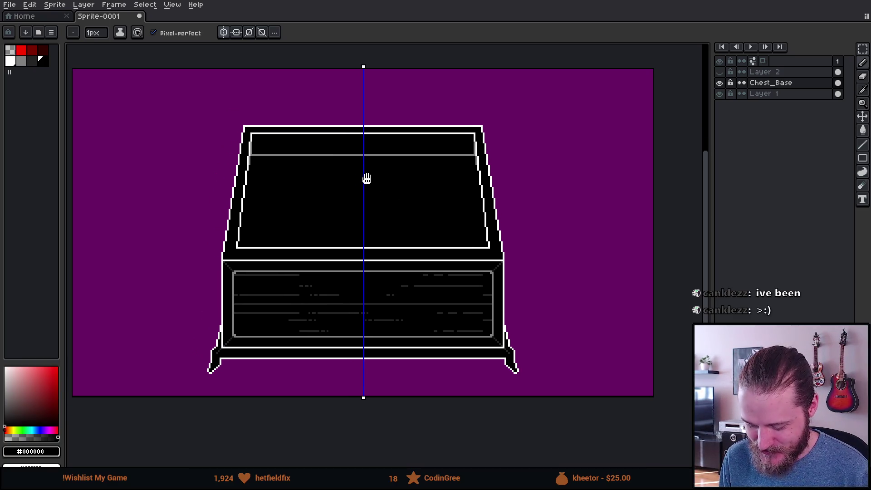
pyautogui.scroll(1, 334, 186)
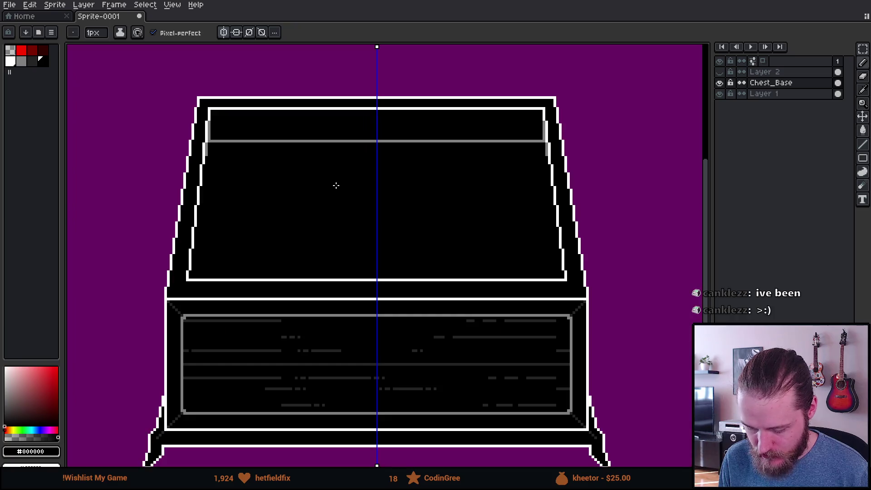
pyautogui.keyDown('alt'); pyautogui.click(249, 96); pyautogui.keyUp('alt')
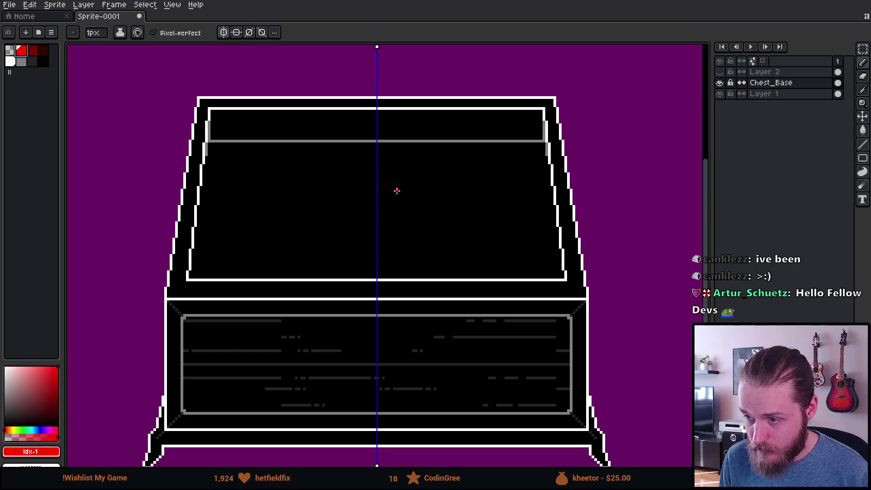
pyautogui.moveTo(398, 183)
pyautogui.mouseDown()
pyautogui.moveTo(323, 180)
pyautogui.moveTo(318, 231)
pyautogui.moveTo(385, 243)
pyautogui.moveTo(359, 230)
pyautogui.moveTo(358, 187)
pyautogui.moveTo(370, 162)
pyautogui.mouseUp()
# Sketch mirrored red wing shapes beside the loop, then undo the red strokes
pyautogui.scroll(-4, 376, 227)
pyautogui.scroll(2, 359, 229)
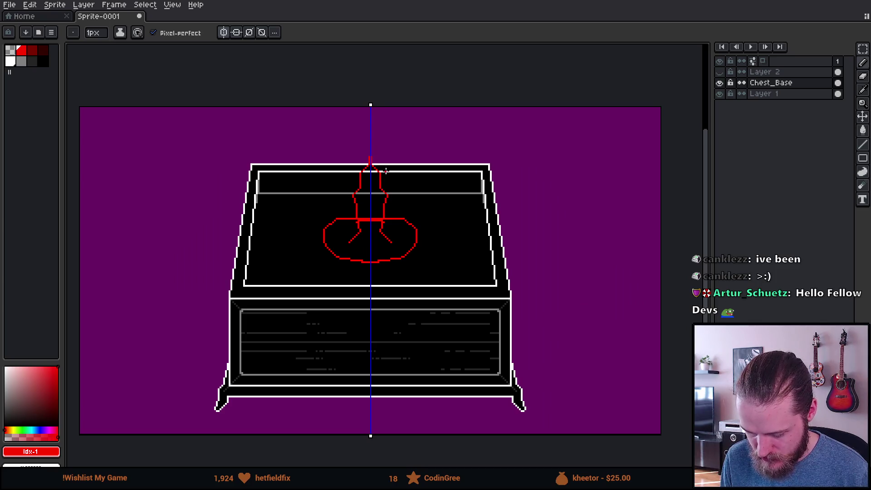
pyautogui.scroll(-2, 406, 201)
pyautogui.scroll(3, 405, 201)
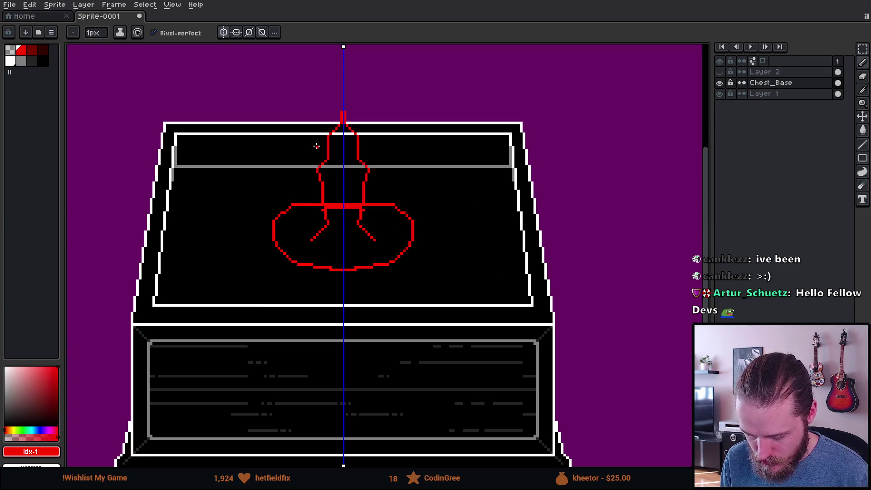
pyautogui.scroll(-2, 334, 188)
pyautogui.scroll(2, 370, 191)
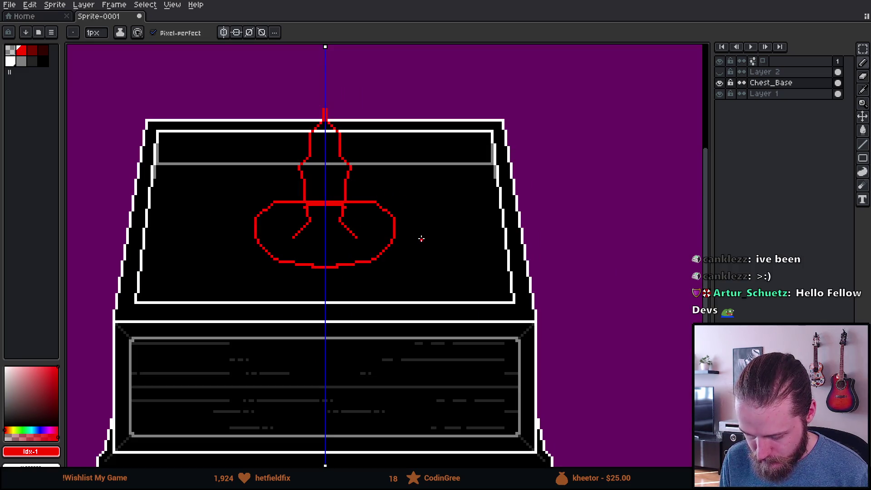
pyautogui.moveTo(196, 198)
pyautogui.mouseDown()
pyautogui.moveTo(181, 273)
pyautogui.moveTo(242, 272)
pyautogui.moveTo(302, 298)
pyautogui.moveTo(240, 194)
pyautogui.moveTo(249, 199)
pyautogui.mouseUp()
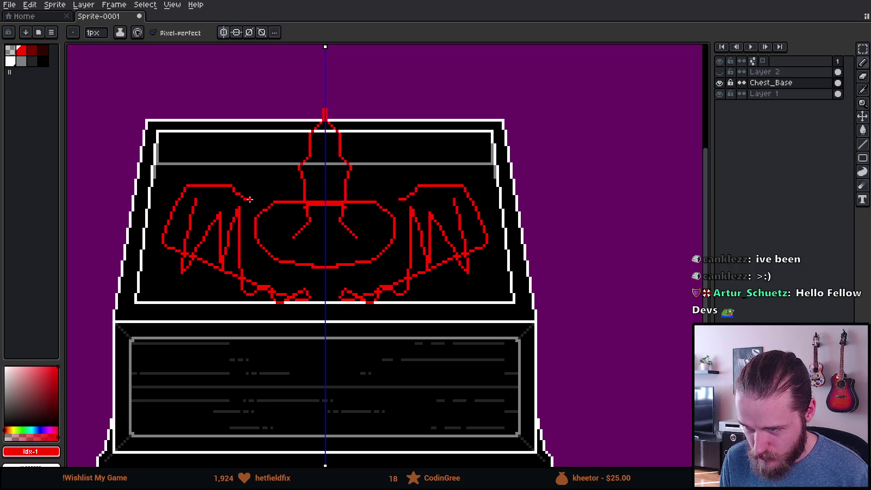
pyautogui.press('v')
pyautogui.hotkey('ctrl', 'z')
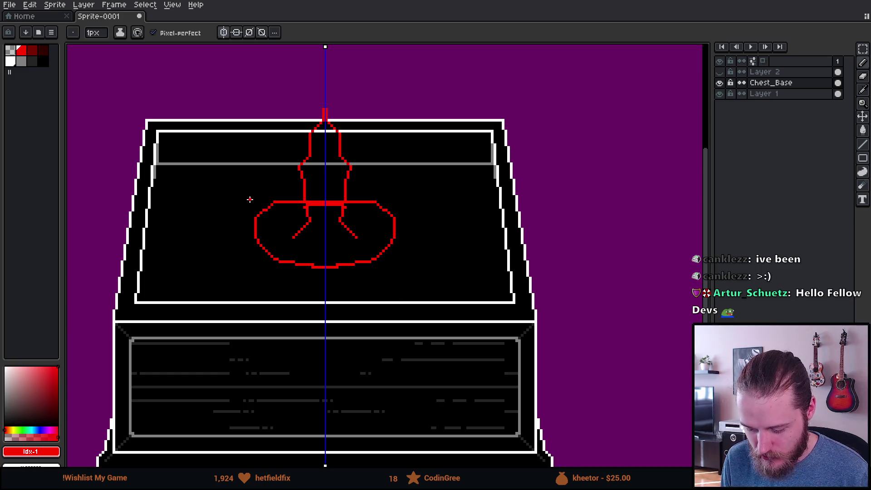
pyautogui.scroll(-3, 254, 204)
pyautogui.hotkey('ctrl', 'z')
pyautogui.hotkey('ctrl', 'z')
# Sketch a mirrored red outline with curved sides and a zigzag inside on the lid
pyautogui.scroll(2, 253, 202)
pyautogui.scroll(1, 256, 220)
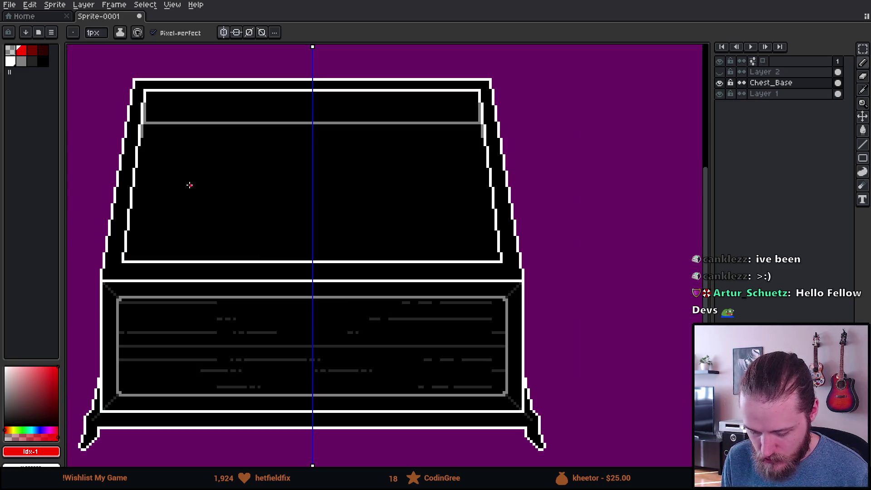
pyautogui.moveTo(164, 156)
pyautogui.mouseDown()
pyautogui.moveTo(151, 169)
pyautogui.moveTo(153, 208)
pyautogui.moveTo(390, 215)
pyautogui.mouseUp()
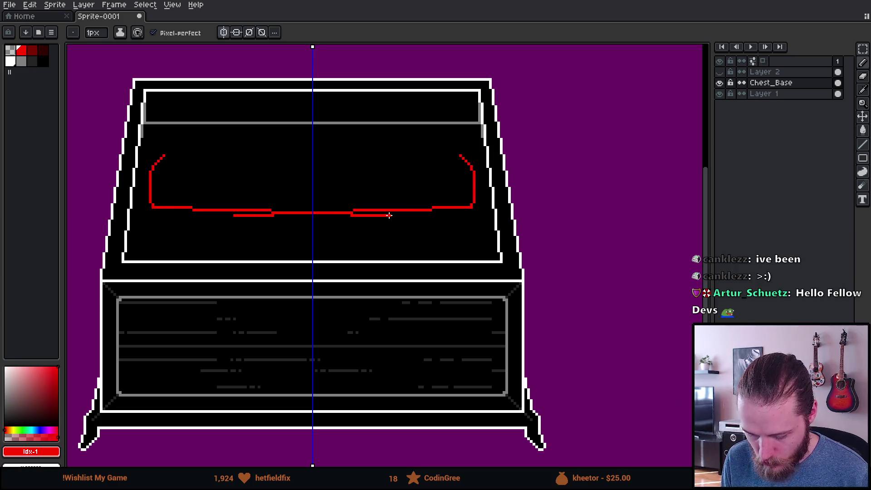
pyautogui.moveTo(175, 156); pyautogui.dragTo(428, 166)
pyautogui.moveTo(289, 156)
pyautogui.mouseDown()
pyautogui.moveTo(304, 199)
pyautogui.moveTo(179, 186)
pyautogui.moveTo(130, 190)
pyautogui.mouseUp()
# Undo the red zigzag and outline strokes and return to the Pencil
pyautogui.hotkey('ctrl', 'z')
pyautogui.scroll(-1, 436, 279)
pyautogui.hotkey('ctrl', 'z')
pyautogui.hotkey('ctrl', 'z')
pyautogui.hotkey('ctrl', 'z')
pyautogui.press('b')
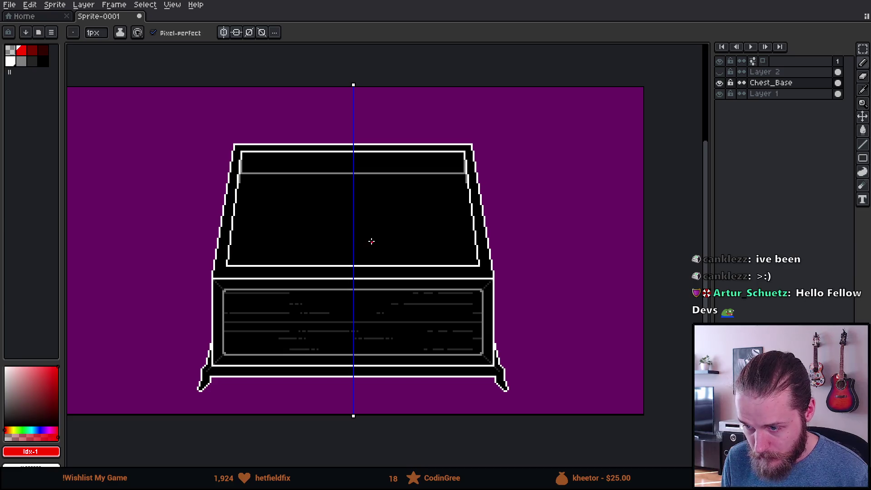
# Marquee-select the chest's inner front panel
pyautogui.scroll(2, 282, 307)
pyautogui.scroll(-1, 281, 311)
pyautogui.press('m')
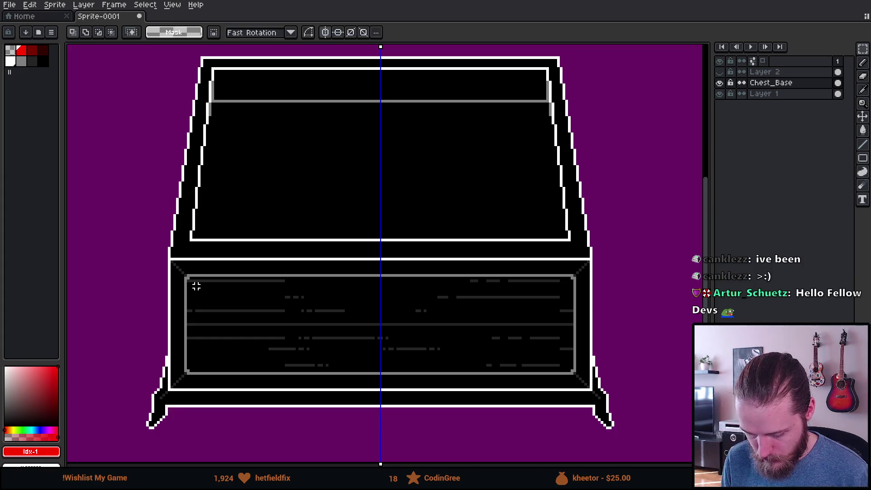
pyautogui.scroll(2, 188, 280)
pyautogui.moveTo(188, 275)
pyautogui.mouseDown()
pyautogui.moveTo(558, 273)
pyautogui.moveTo(550, 381)
pyautogui.mouseUp()
# Fill the selected panel solid black with the Paint Bucket, then deselect
pyautogui.scroll(-3, 413, 331)
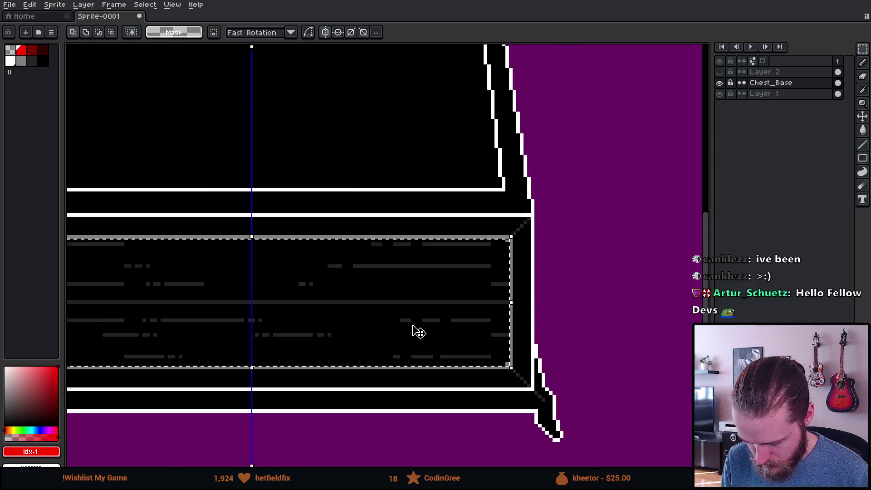
pyautogui.keyDown('alt'); pyautogui.click(278, 272); pyautogui.keyUp('alt')
pyautogui.press('g')
pyautogui.scroll(2, 152, 278)
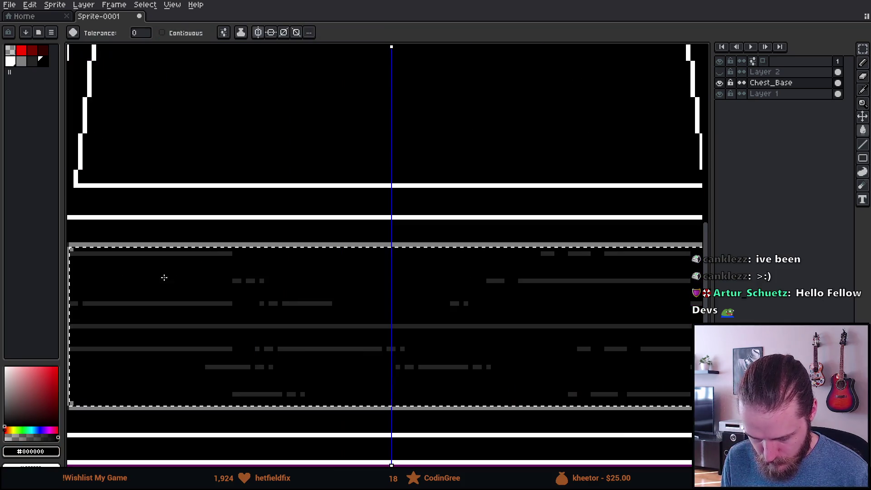
pyautogui.click(203, 303)
pyautogui.scroll(-2, 202, 303)
pyautogui.scroll(-1, 203, 303)
pyautogui.press('m')
pyautogui.hotkey('ctrl', 'd')
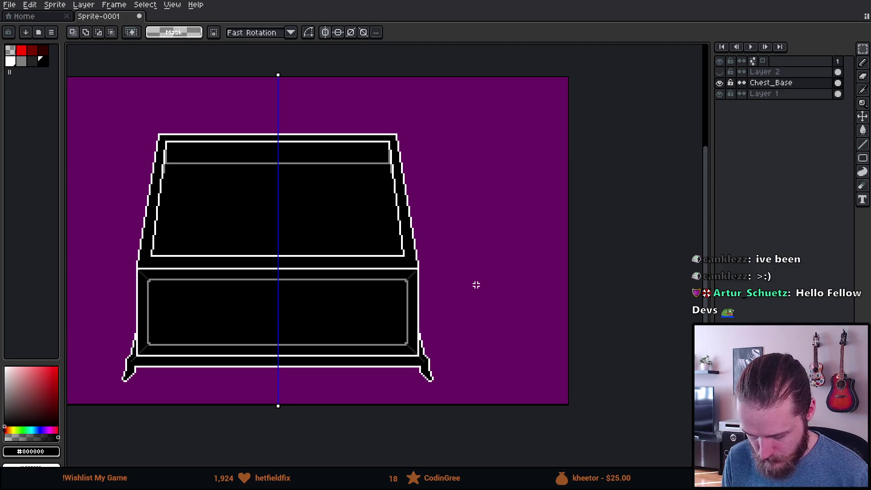
pyautogui.moveTo(242, 194); pyautogui.dragTo(345, 238)
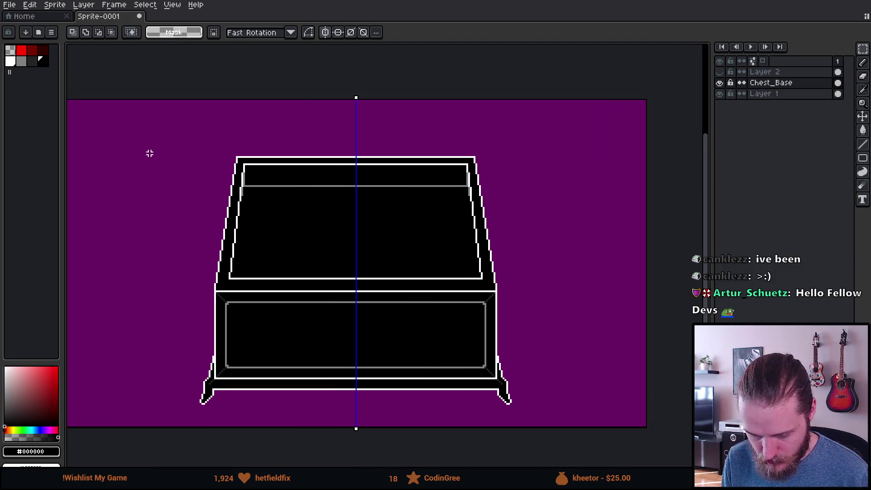
pyautogui.scroll(-1, 281, 202)
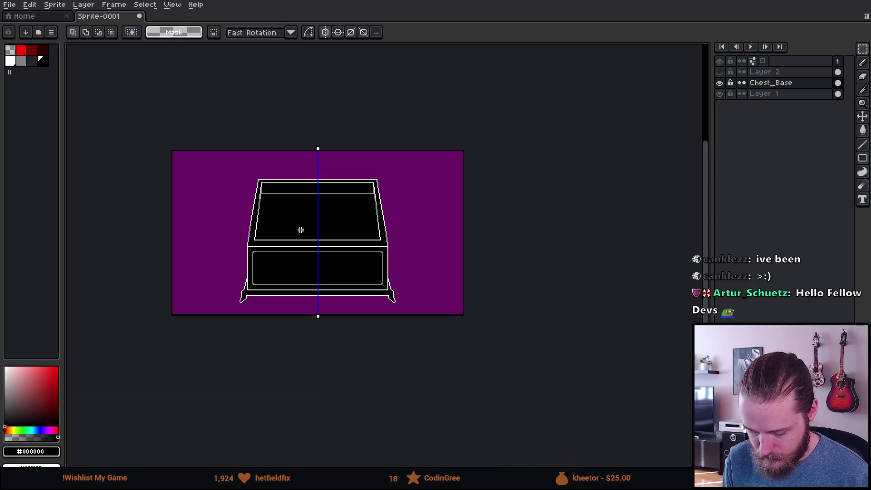
# Select the chest's lower body and move it upward
pyautogui.scroll(1, 299, 229)
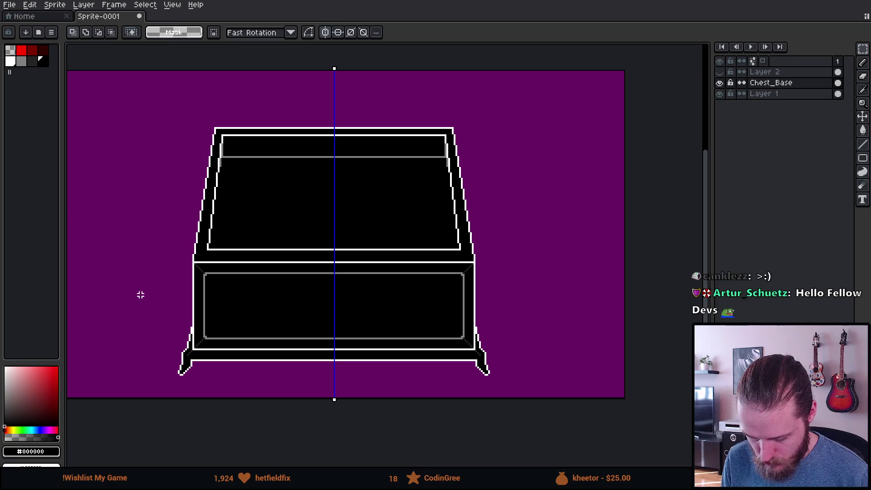
pyautogui.moveTo(132, 299); pyautogui.dragTo(596, 397)
pyautogui.moveTo(457, 352)
pyautogui.mouseDown()
pyautogui.moveTo(462, 337)
pyautogui.moveTo(468, 376)
pyautogui.moveTo(463, 342)
pyautogui.mouseUp()
pyautogui.click(502, 175)
# With symmetry off, move the chest's left half right and up 1px, then commit
pyautogui.moveTo(131, 108)
pyautogui.mouseDown()
pyautogui.moveTo(324, 416)
pyautogui.moveTo(301, 398)
pyautogui.mouseUp()
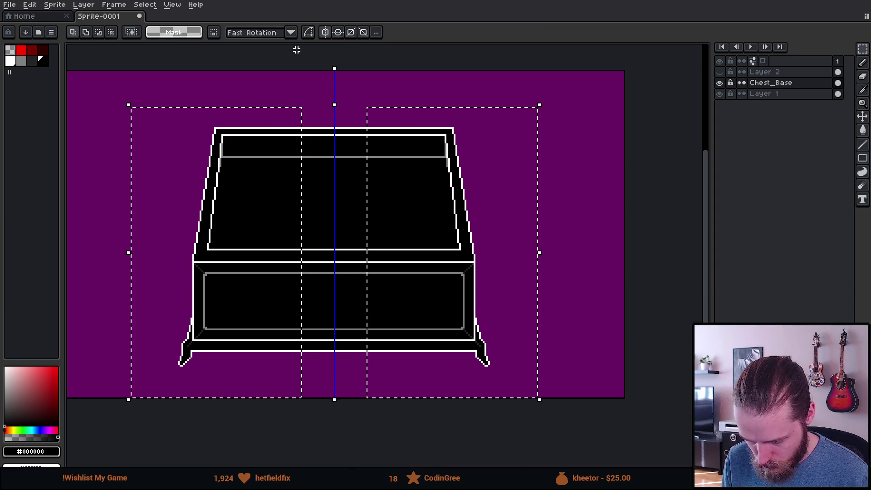
pyautogui.click(325, 32)
pyautogui.hotkey('ctrl', 'd')
pyautogui.moveTo(141, 110)
pyautogui.mouseDown()
pyautogui.moveTo(243, 371)
pyautogui.moveTo(295, 400)
pyautogui.mouseUp()
pyautogui.moveTo(275, 336)
pyautogui.mouseDown()
pyautogui.moveTo(326, 339)
pyautogui.moveTo(313, 338)
pyautogui.mouseUp()
pyautogui.press('Up')
pyautogui.hotkey('ctrl', 'd')
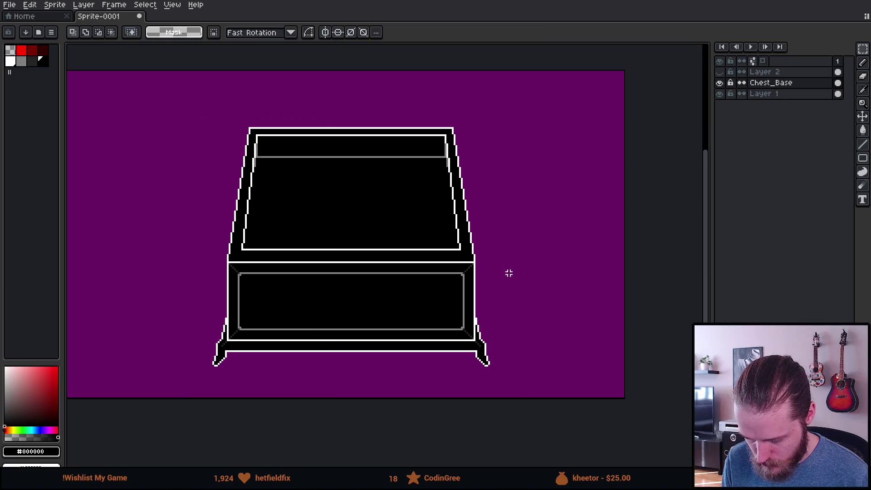
pyautogui.scroll(-1, 486, 270)
pyautogui.scroll(1, 461, 260)
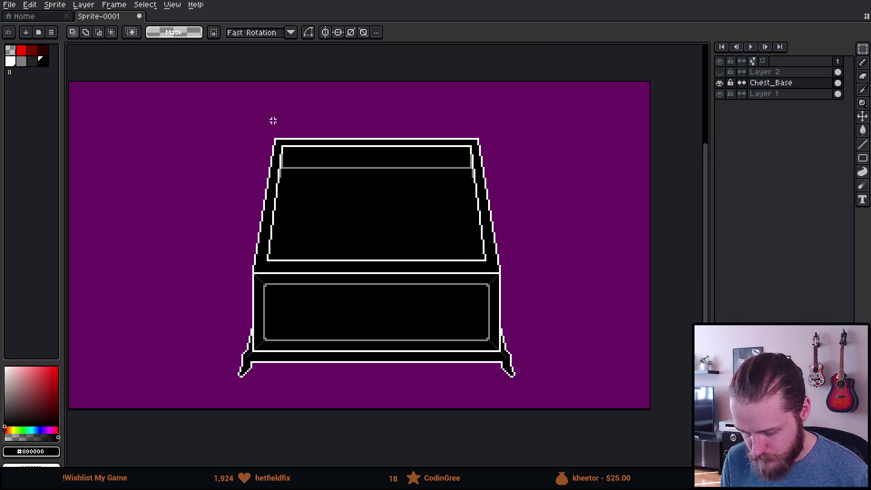
pyautogui.moveTo(153, 109); pyautogui.dragTo(189, 142)
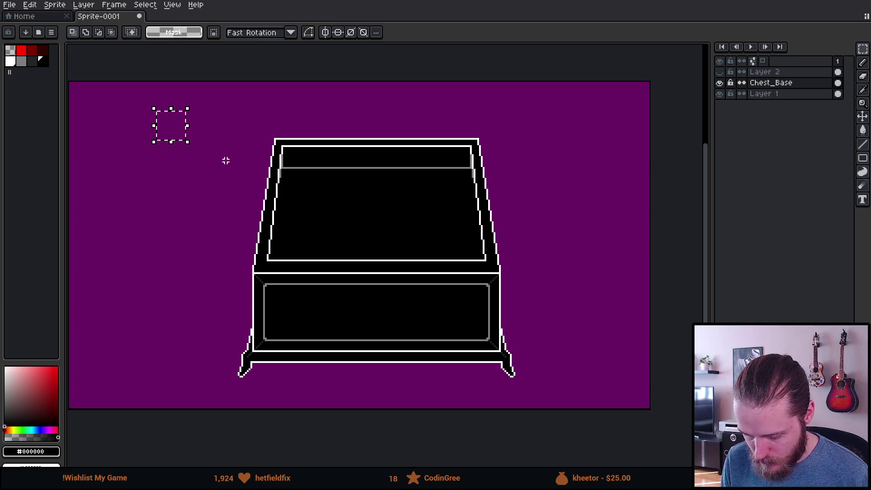
pyautogui.hotkey('ctrl', 'd')
pyautogui.press('v')
pyautogui.moveTo(339, 253); pyautogui.dragTo(291, 243)
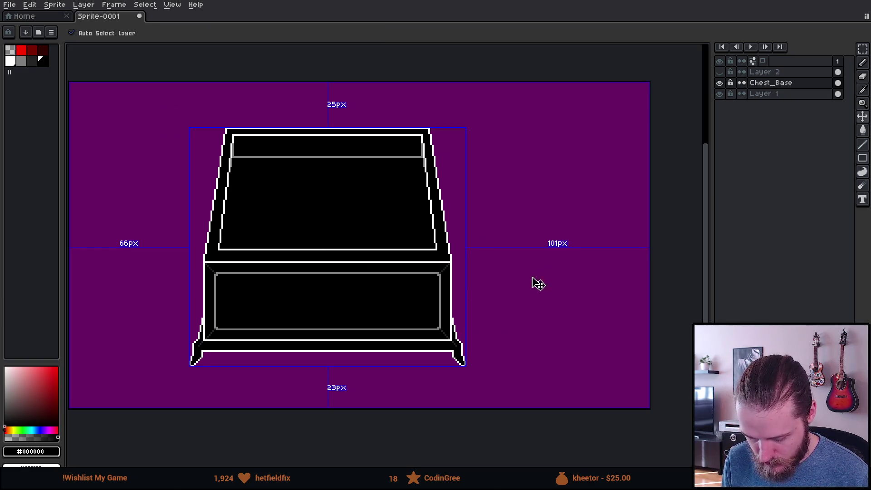
pyautogui.press('Right')
pyautogui.hotkey('shift', 'Left')
pyautogui.hotkey('shift', 'Right')
pyautogui.hotkey('shift', 'Right')
pyautogui.hscroll(-3, 529, 292)
pyautogui.moveTo(444, 292); pyautogui.dragTo(498, 296)
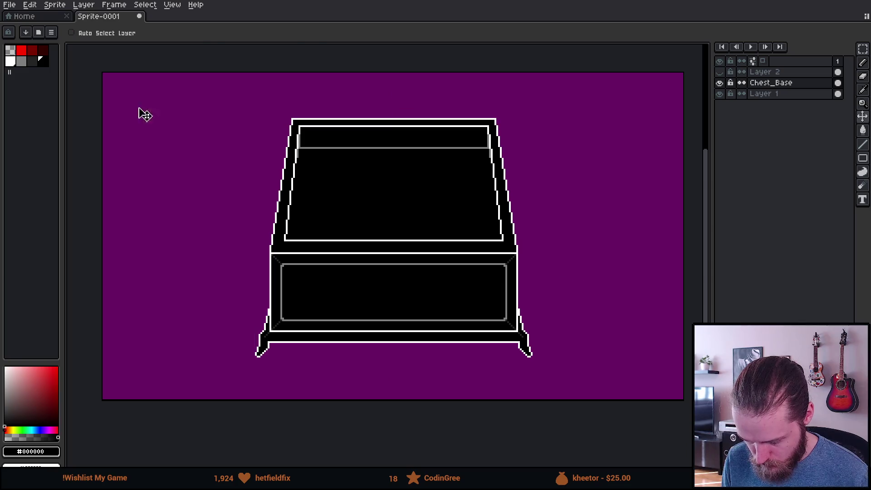
pyautogui.press('m')
pyautogui.moveTo(158, 103); pyautogui.dragTo(370, 380)
pyautogui.moveTo(342, 314); pyautogui.dragTo(344, 315)
pyautogui.hotkey('ctrl', 'd')
pyautogui.press('b')
pyautogui.press('v')
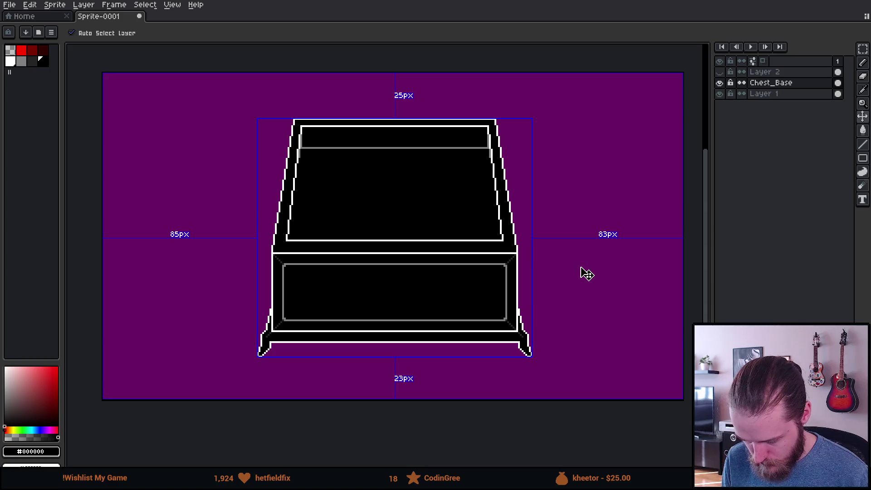
pyautogui.press('Left')
pyautogui.press('Left')
pyautogui.press('Down')
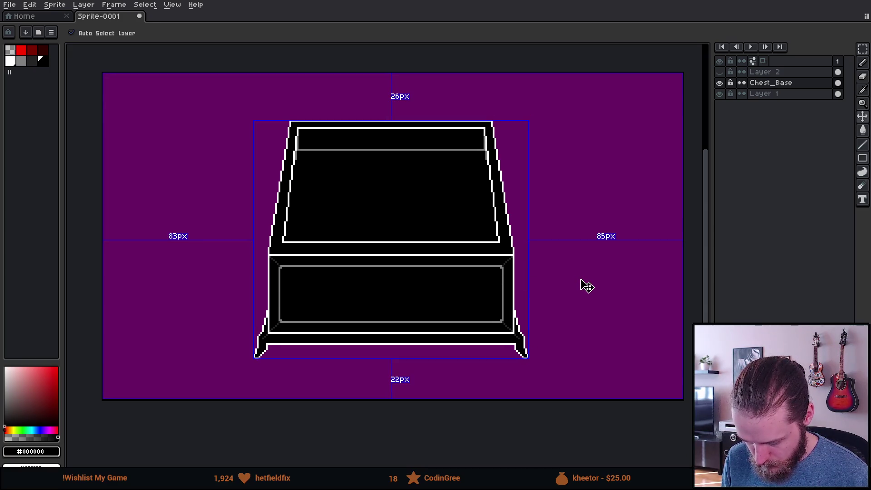
pyautogui.press('Right')
pyautogui.press('Down')
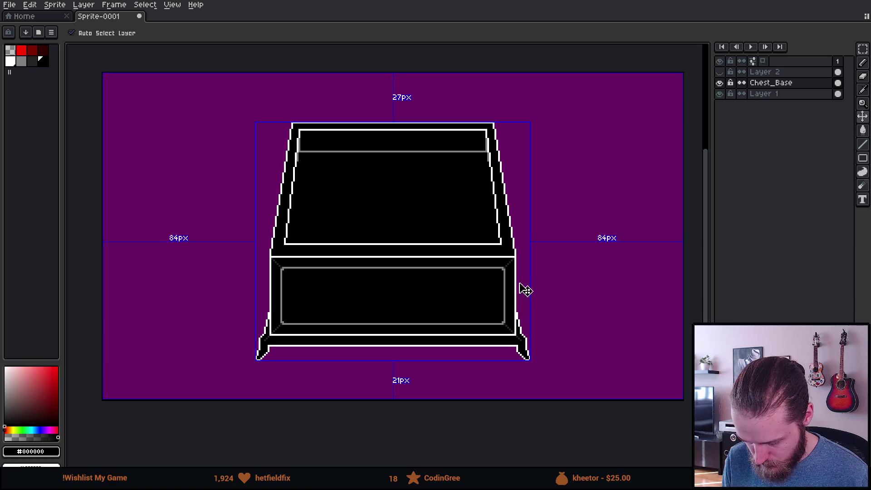
pyautogui.moveTo(408, 302); pyautogui.dragTo(411, 317)
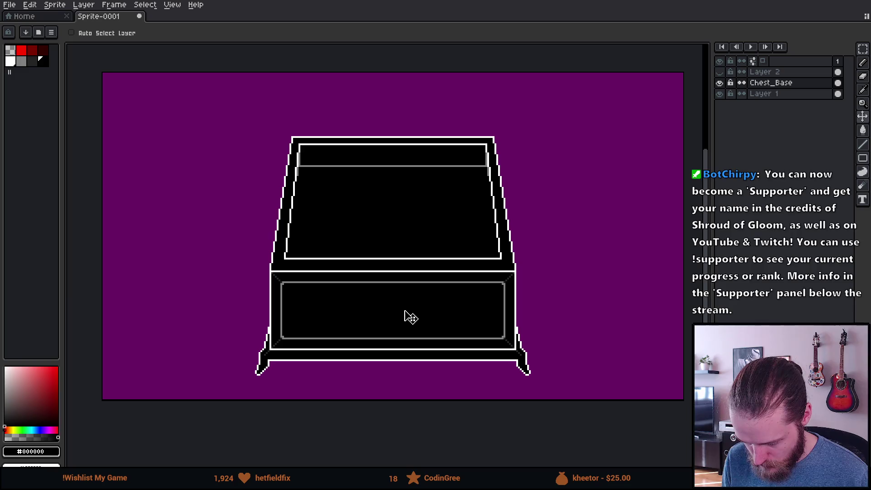
pyautogui.press('ctrl')
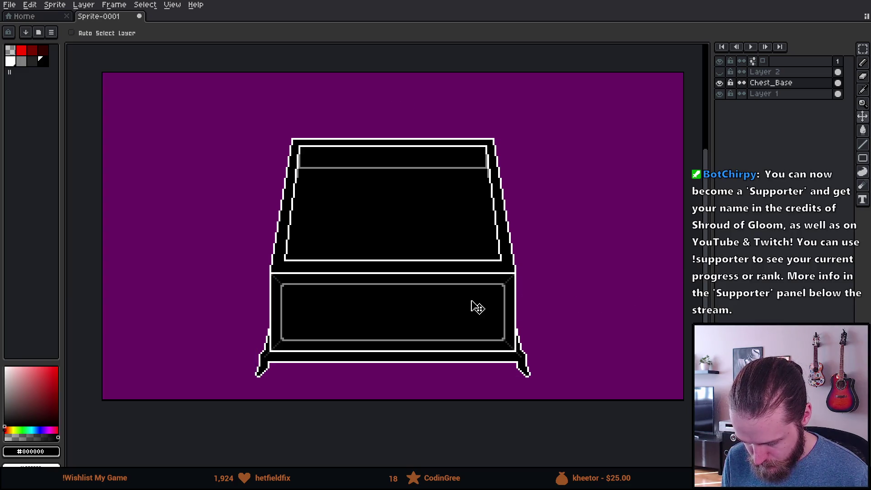
pyautogui.scroll(-2, 474, 305)
pyautogui.scroll(2, 462, 305)
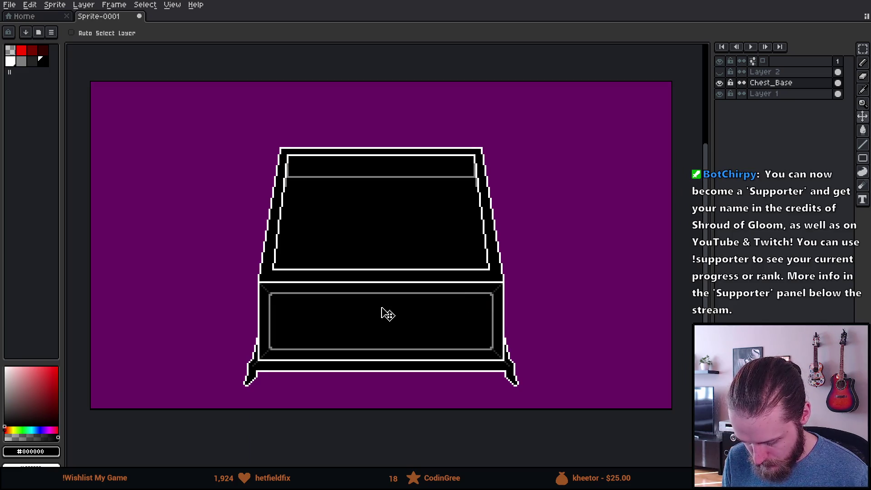
pyautogui.scroll(-2, 545, 298)
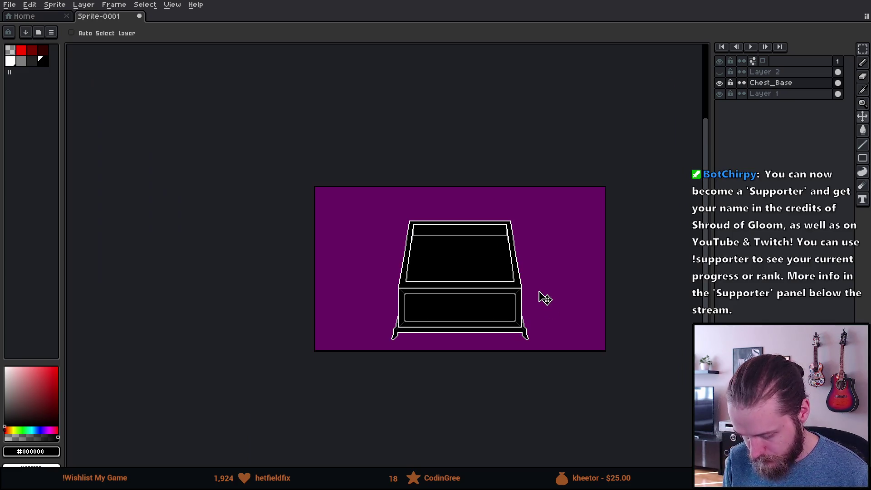
pyautogui.scroll(2, 545, 298)
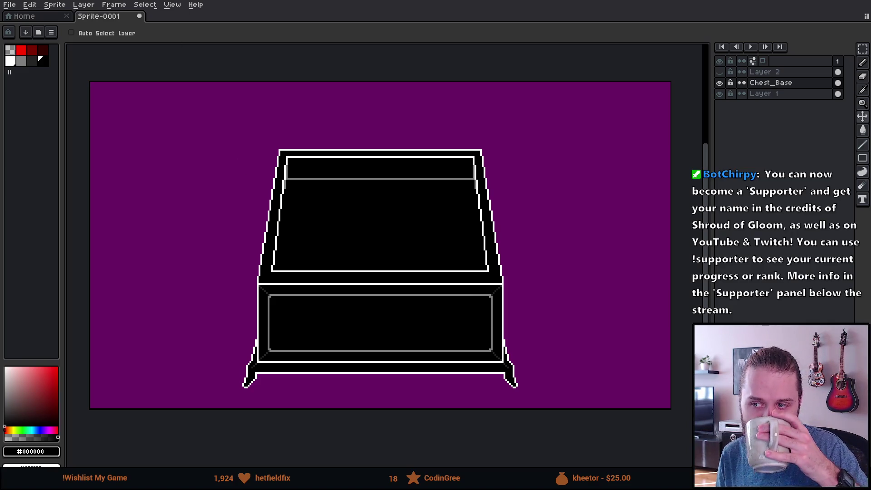
# Show Layer 2 with its eye icon and make it the active layer
pyautogui.moveTo(184, 143); pyautogui.dragTo(113, 130)
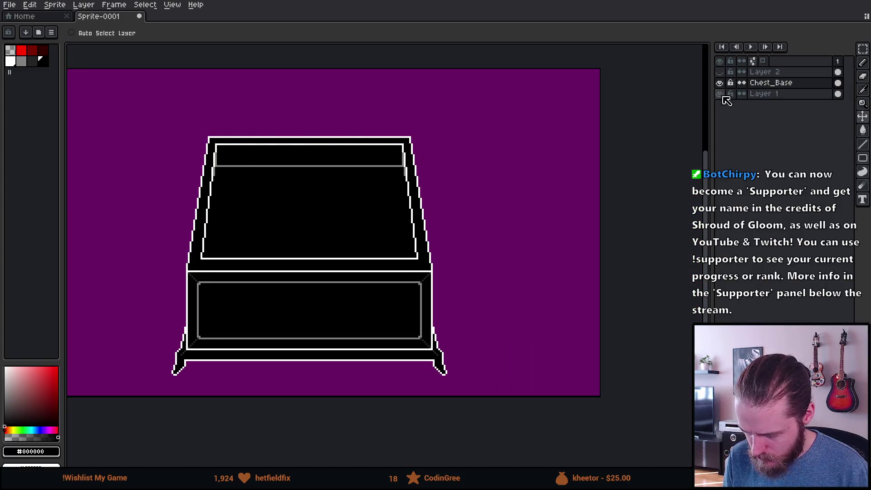
pyautogui.moveTo(325, 135); pyautogui.dragTo(394, 141)
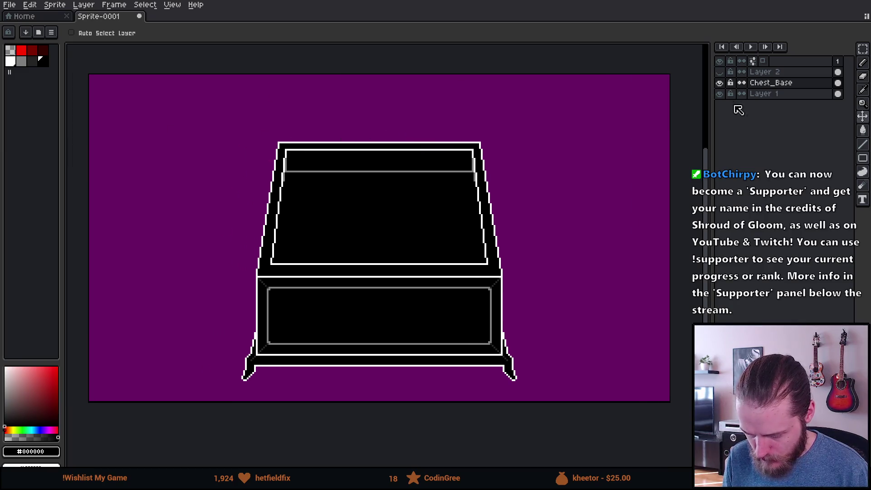
pyautogui.click(719, 75)
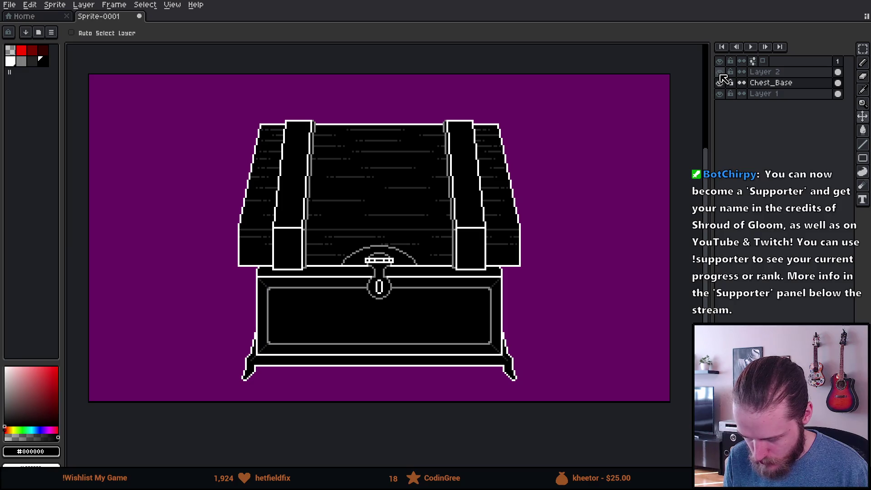
pyautogui.click(767, 71)
pyautogui.scroll(1, 324, 163)
# Delete the strap tops above the lid and select the keyhole area below it
pyautogui.press('m')
pyautogui.moveTo(225, 70)
pyautogui.mouseDown()
pyautogui.moveTo(618, 97)
pyautogui.moveTo(623, 108)
pyautogui.mouseUp()
pyautogui.press('Delete')
pyautogui.hotkey('ctrl', 'd')
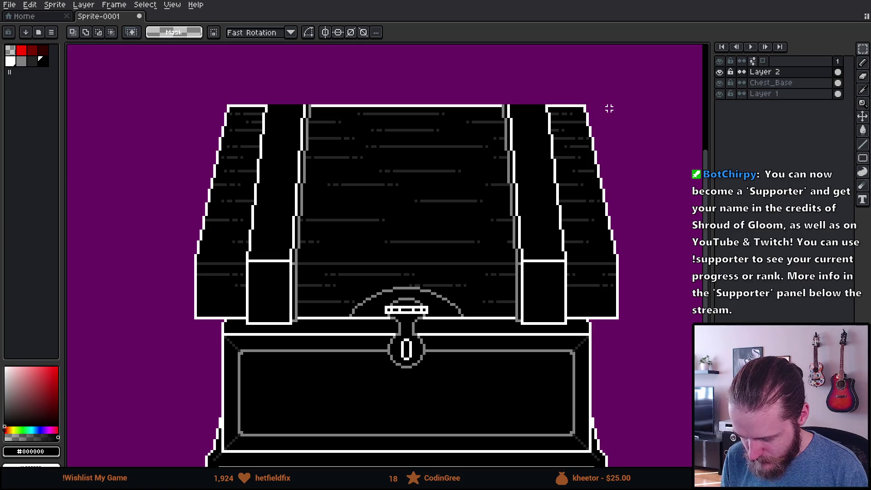
pyautogui.moveTo(203, 318)
pyautogui.mouseDown()
pyautogui.moveTo(515, 415)
pyautogui.moveTo(670, 424)
pyautogui.mouseUp()
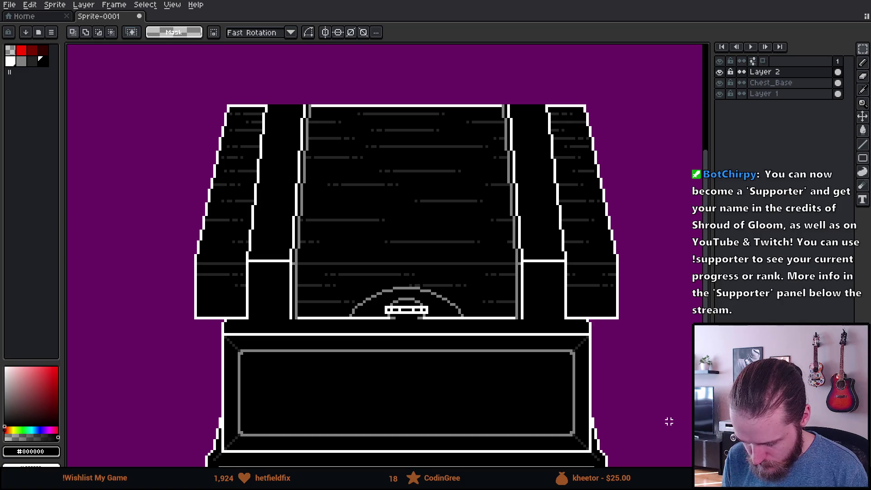
pyautogui.scroll(1, 253, 309)
# Pencil in white to close the gaps in the lid's top outline
pyautogui.press('b')
pyautogui.press('x')
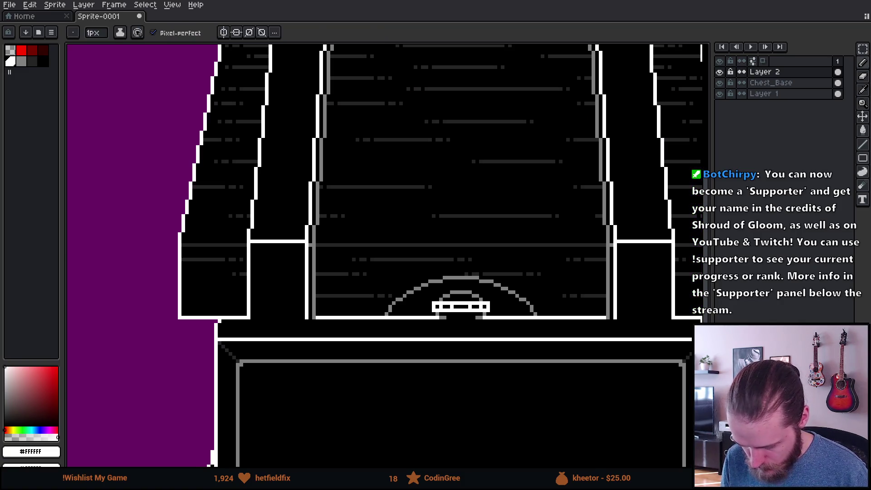
pyautogui.moveTo(635, 319); pyautogui.dragTo(521, 320)
pyautogui.scroll(4, 294, 175)
pyautogui.hscroll(-3, 295, 176)
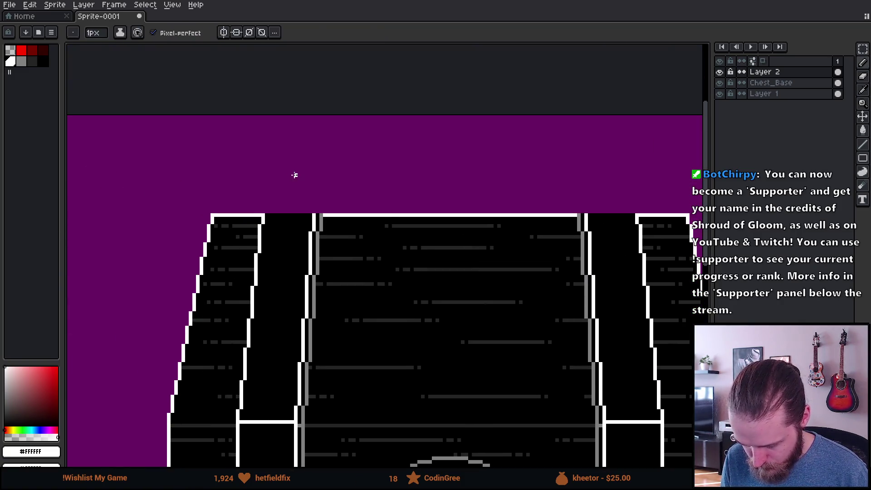
pyautogui.moveTo(289, 211); pyautogui.dragTo(664, 212)
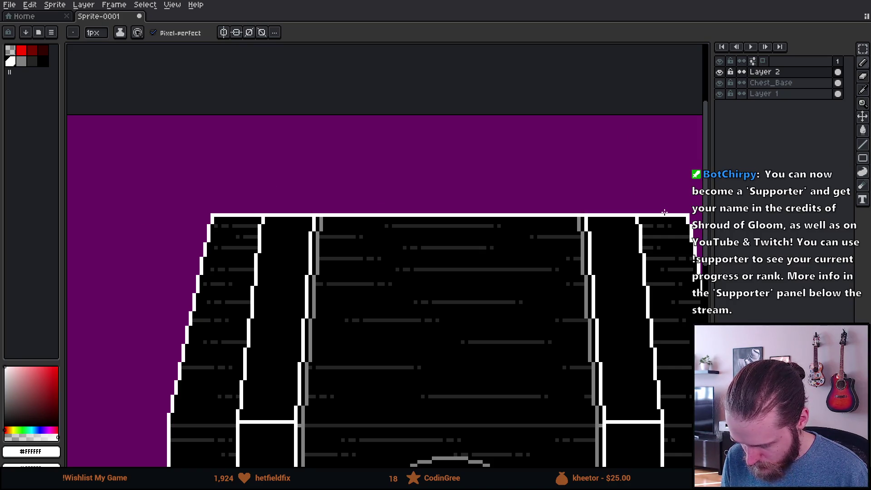
pyautogui.scroll(-2, 665, 223)
pyautogui.scroll(2, 555, 184)
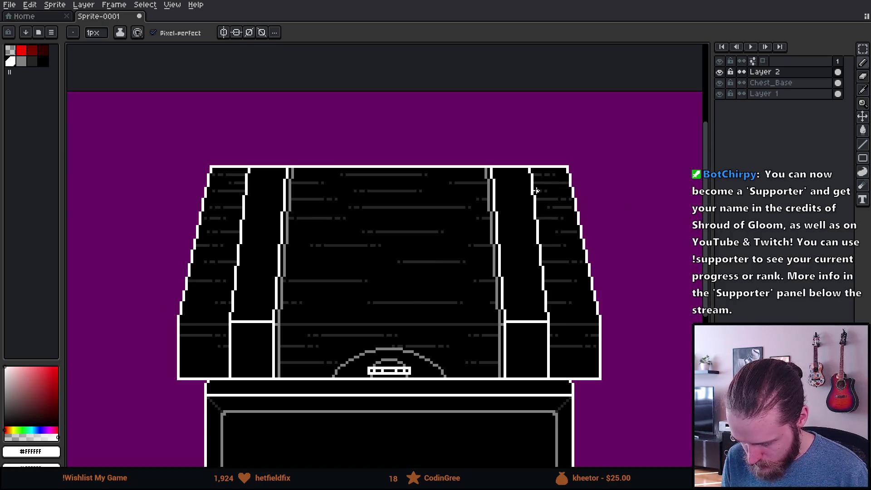
pyautogui.scroll(-2, 540, 188)
pyautogui.scroll(3, 527, 199)
pyautogui.scroll(-1, 342, 184)
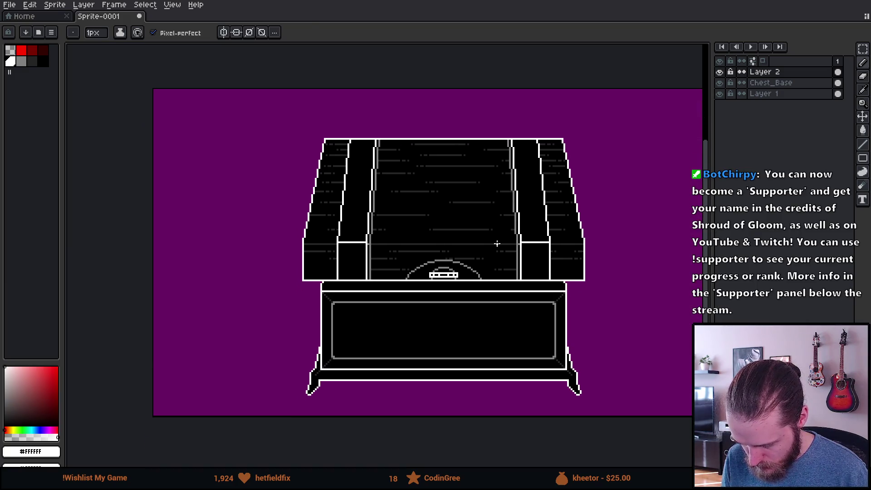
# Select the whole lid and move it to a new position
pyautogui.press('m')
pyautogui.moveTo(255, 103)
pyautogui.mouseDown()
pyautogui.moveTo(398, 247)
pyautogui.moveTo(653, 389)
pyautogui.mouseUp()
pyautogui.moveTo(579, 334)
pyautogui.mouseDown()
pyautogui.moveTo(509, 322)
pyautogui.moveTo(603, 334)
pyautogui.moveTo(570, 346)
pyautogui.moveTo(420, 278)
pyautogui.moveTo(407, 286)
pyautogui.mouseUp()
pyautogui.scroll(3, 420, 279)
pyautogui.scroll(-4, 407, 286)
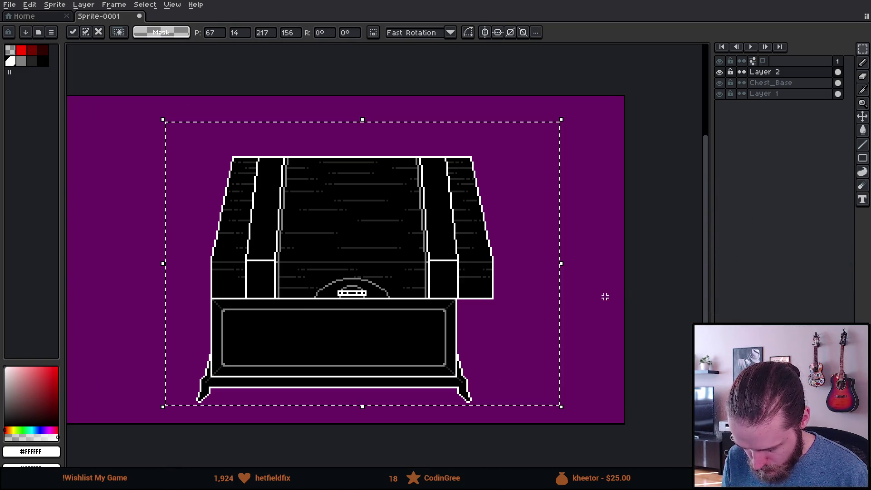
pyautogui.click(606, 297)
# Slide the lid's right half left to narrow the lid
pyautogui.moveTo(552, 115)
pyautogui.mouseDown()
pyautogui.moveTo(360, 393)
pyautogui.moveTo(366, 386)
pyautogui.mouseUp()
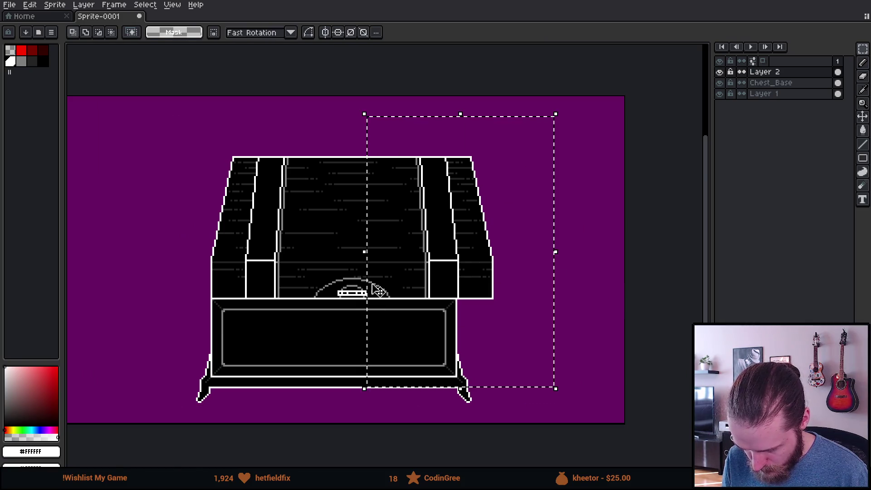
pyautogui.scroll(3, 386, 269)
pyautogui.moveTo(577, 324)
pyautogui.mouseDown()
pyautogui.moveTo(511, 312)
pyautogui.moveTo(501, 313)
pyautogui.moveTo(506, 326)
pyautogui.mouseUp()
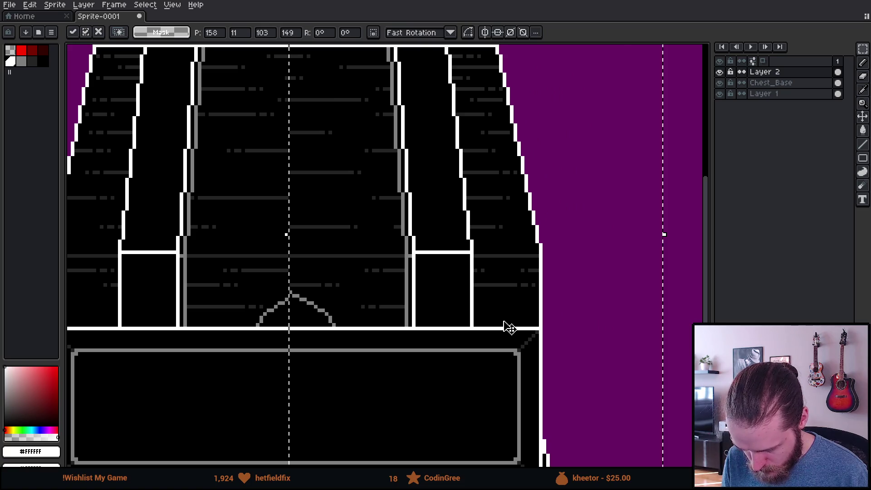
pyautogui.scroll(-2, 508, 327)
pyautogui.click(595, 341)
pyautogui.scroll(-2, 543, 295)
pyautogui.scroll(2, 540, 296)
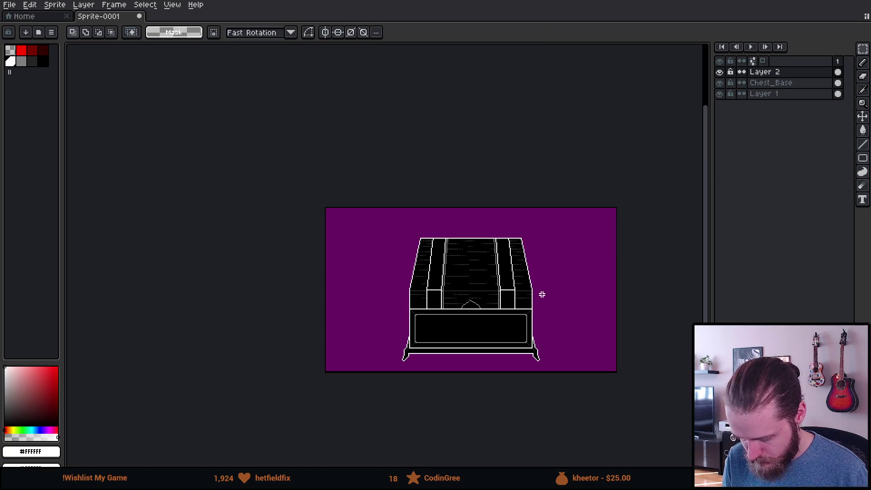
pyautogui.scroll(1, 391, 297)
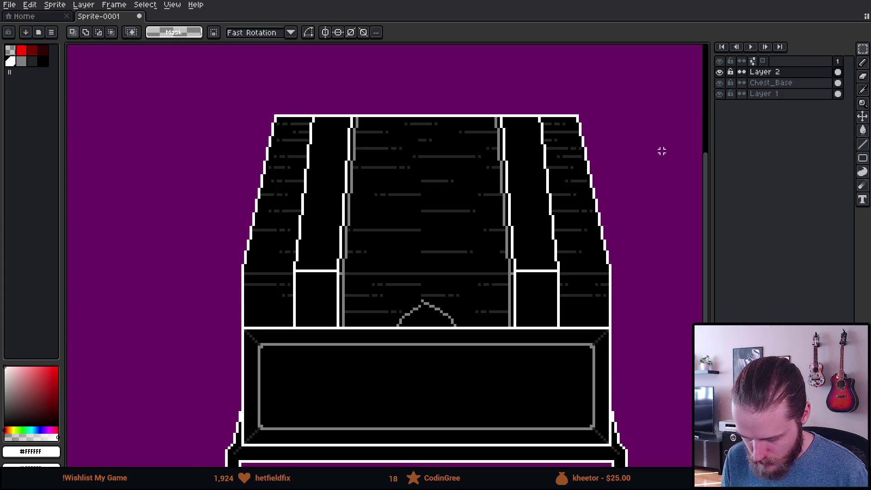
# Compare with the base, lower the lid about 18 pixels, and select a plank strip
pyautogui.click(720, 74)
pyautogui.click(720, 74)
pyautogui.click(720, 74)
pyautogui.click(720, 74)
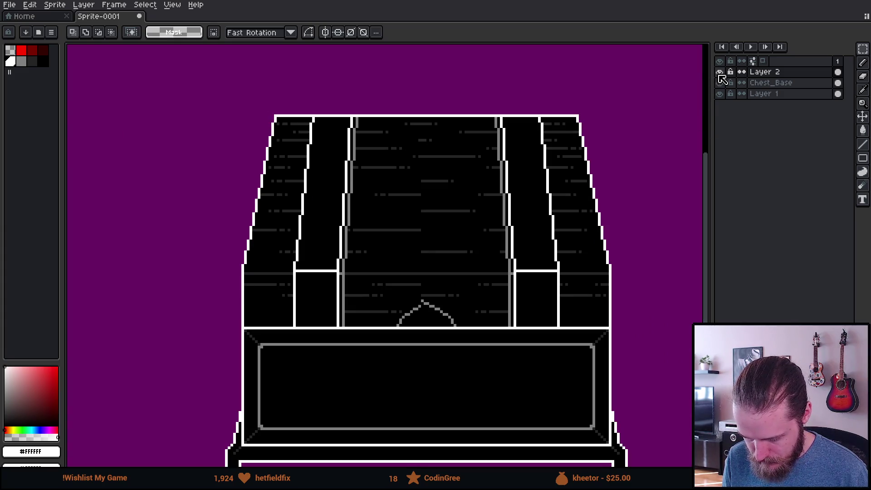
pyautogui.moveTo(175, 97); pyautogui.dragTo(690, 298)
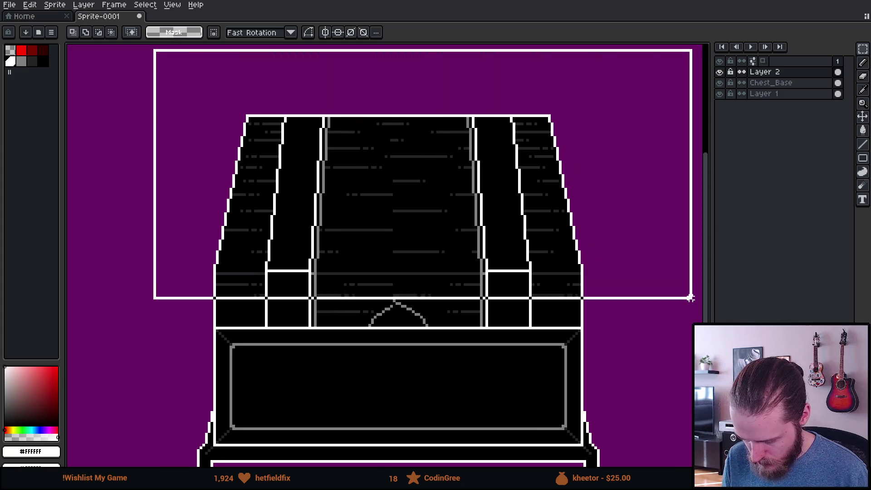
pyautogui.click(399, 291)
pyautogui.moveTo(404, 298); pyautogui.dragTo(404, 305)
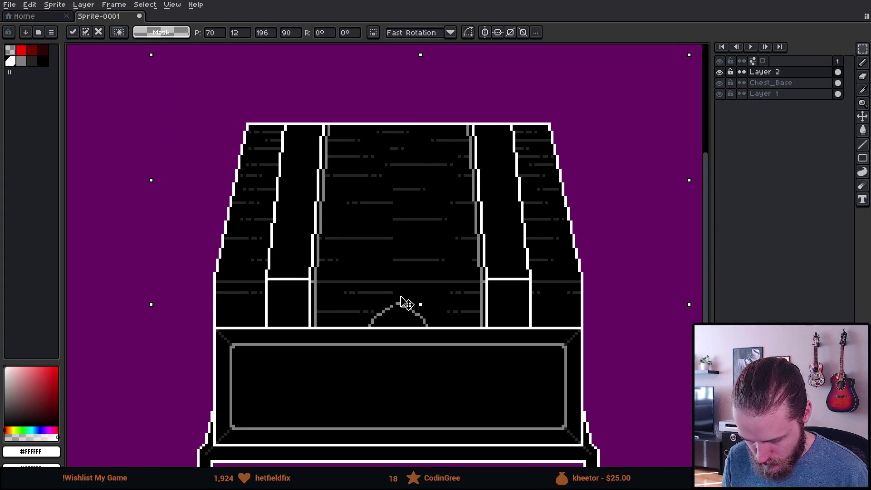
pyautogui.click(394, 363)
pyautogui.scroll(-3, 394, 363)
pyautogui.scroll(4, 408, 353)
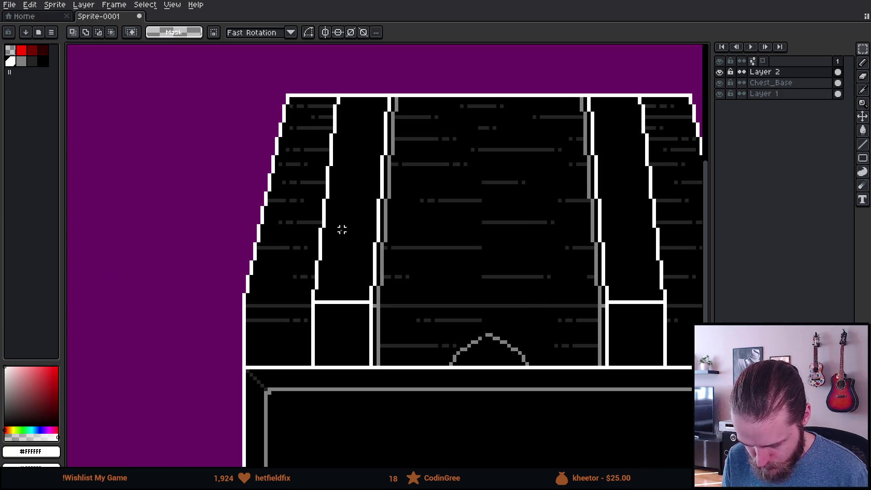
pyautogui.moveTo(399, 98)
pyautogui.mouseDown()
pyautogui.moveTo(405, 243)
pyautogui.moveTo(428, 366)
pyautogui.mouseUp()
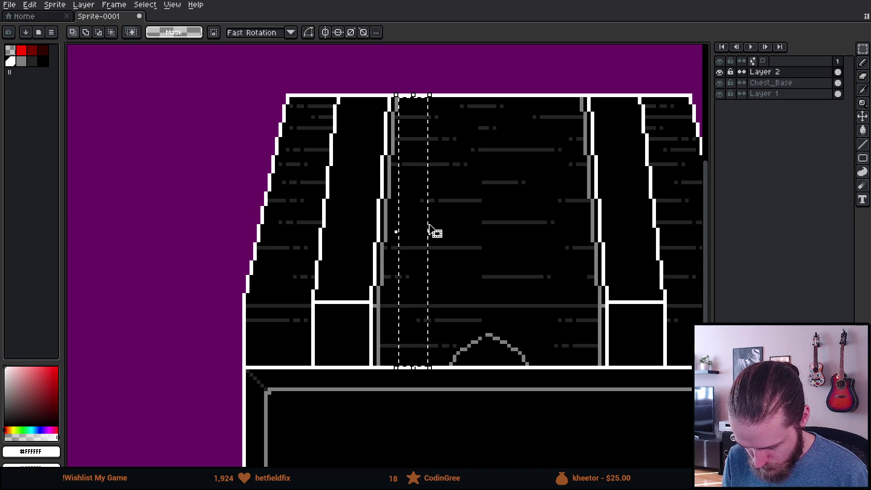
# Stretch the plank strip left and right over both straps
pyautogui.moveTo(392, 234)
pyautogui.mouseDown()
pyautogui.moveTo(301, 252)
pyautogui.moveTo(308, 233)
pyautogui.mouseUp()
pyautogui.moveTo(430, 234); pyautogui.dragTo(675, 236)
pyautogui.press('Return')
pyautogui.scroll(-6, 509, 383)
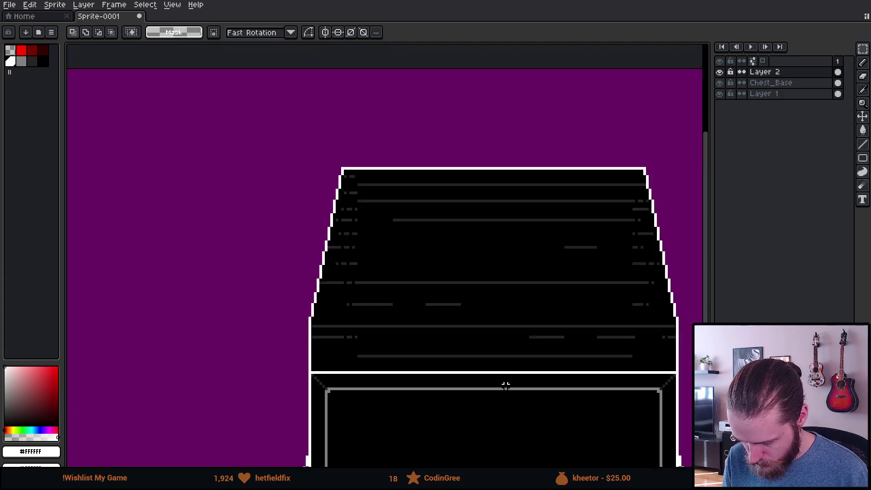
pyautogui.scroll(1, 543, 399)
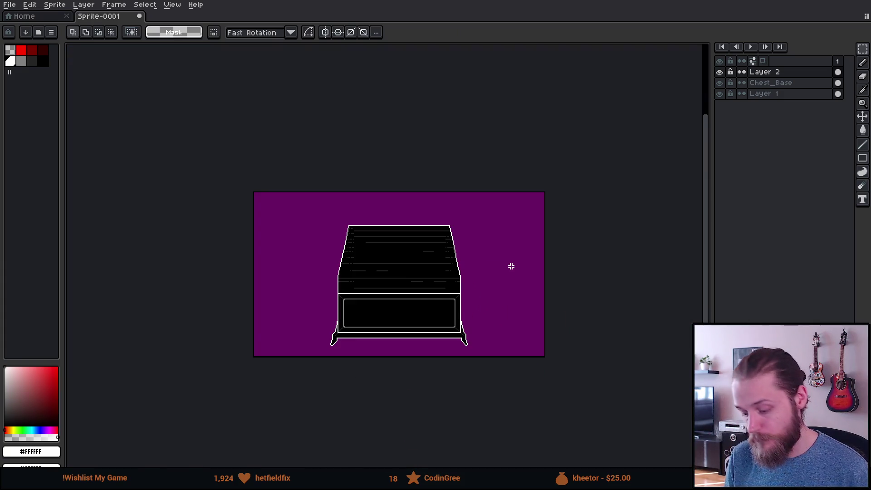
# Eyedrop the plank lines' gray and switch to the Pencil
pyautogui.scroll(1, 383, 289)
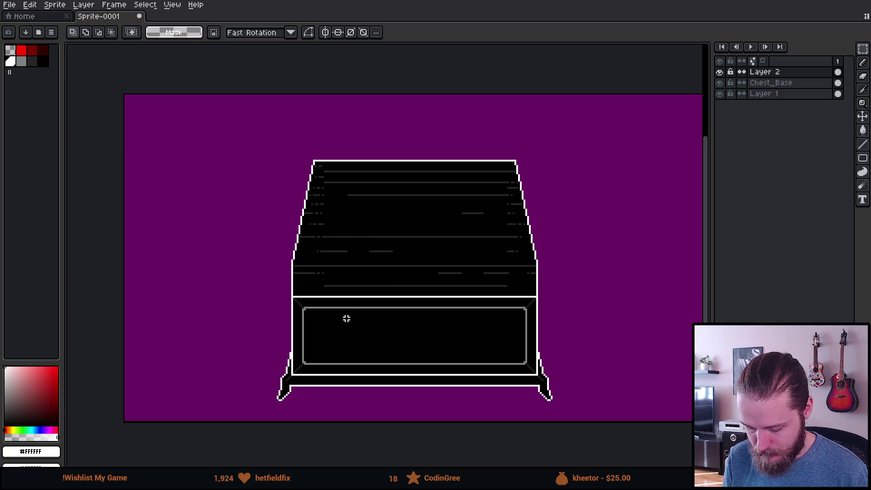
pyautogui.scroll(2, 346, 319)
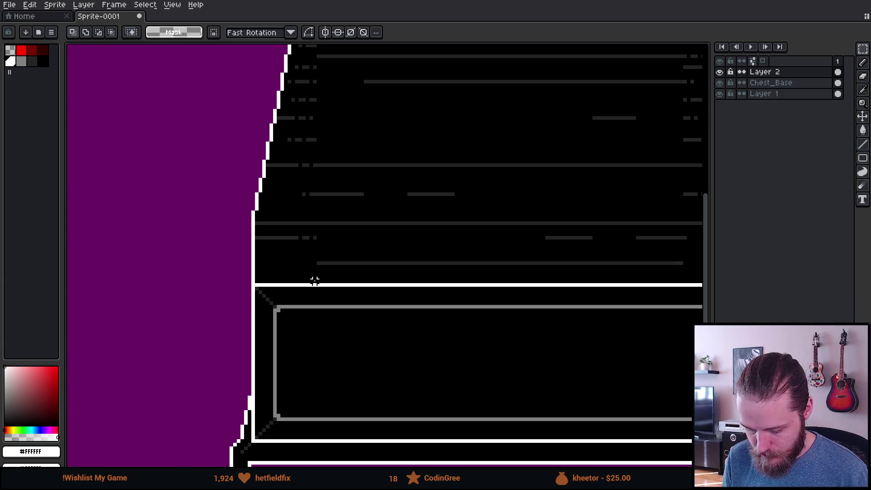
pyautogui.scroll(2, 326, 281)
pyautogui.keyDown('alt'); pyautogui.click(297, 312); pyautogui.keyUp('alt')
pyautogui.scroll(-3, 324, 302)
pyautogui.moveTo(325, 302); pyautogui.dragTo(296, 336)
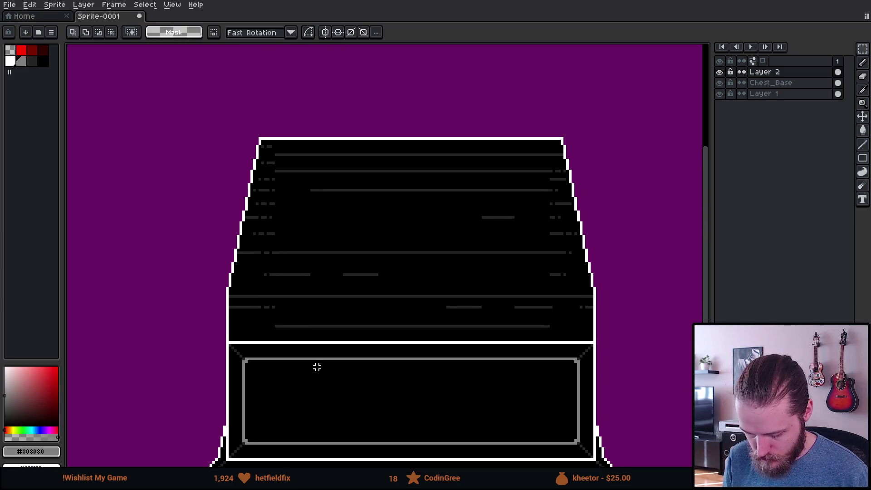
pyautogui.press('b')
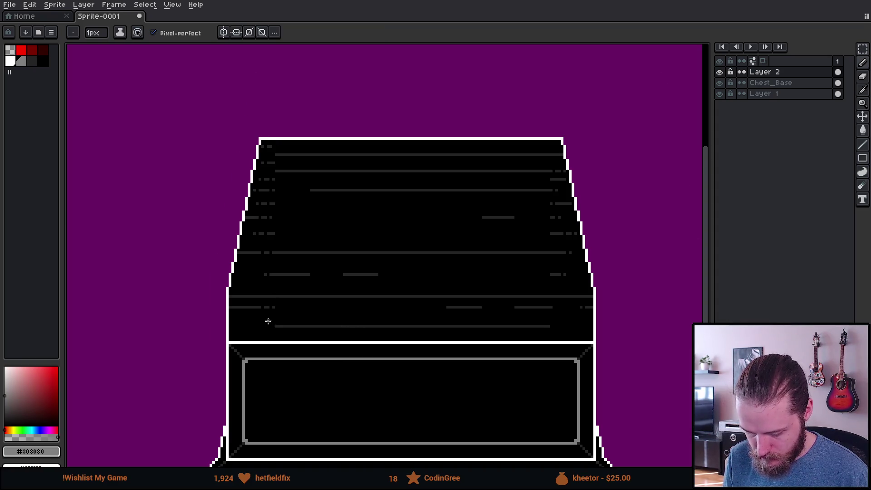
# Zoom out to check the planks and marquee-select around the lid
pyautogui.scroll(1, 267, 320)
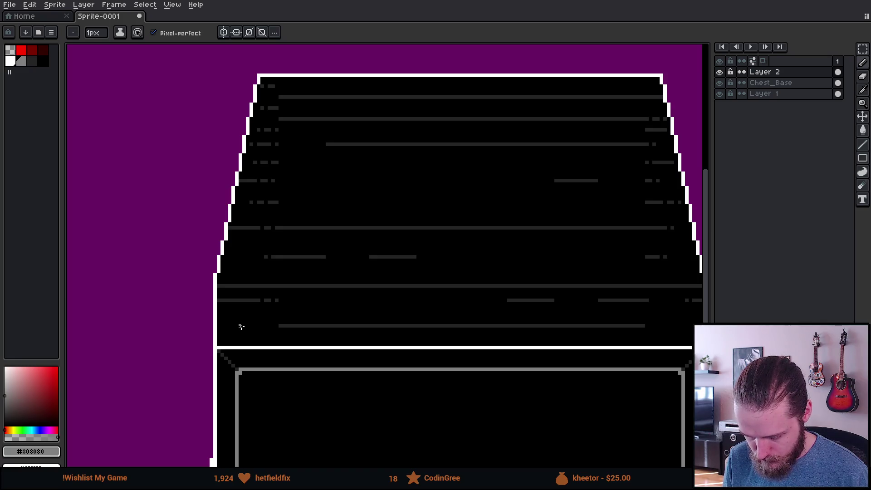
pyautogui.scroll(-3, 242, 327)
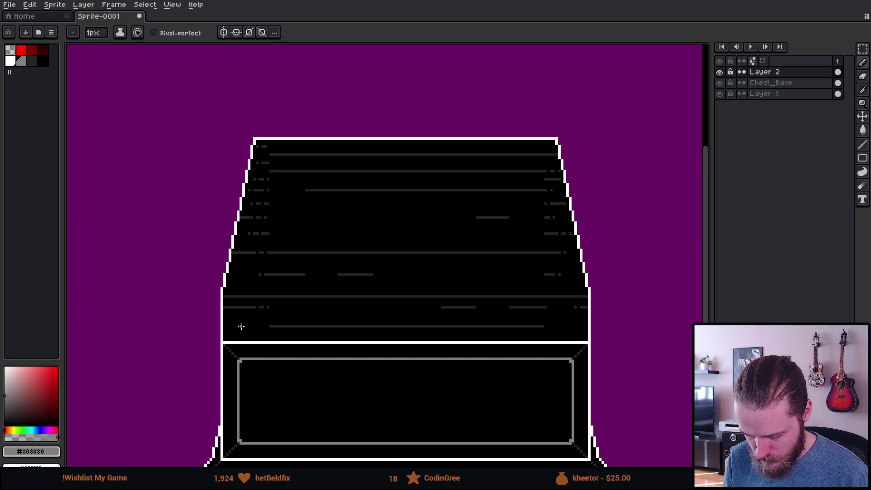
pyautogui.scroll(3, 252, 197)
pyautogui.press('m')
pyautogui.moveTo(145, 128)
pyautogui.mouseDown()
pyautogui.moveTo(159, 155)
pyautogui.moveTo(692, 313)
pyautogui.moveTo(688, 338)
pyautogui.mouseUp()
# Blacken all of the lid's scattered gray streaks with a non-contiguous bucket fill
pyautogui.press('g')
pyautogui.keyDown('alt'); pyautogui.click(418, 237); pyautogui.keyUp('alt')
pyautogui.click(289, 133)
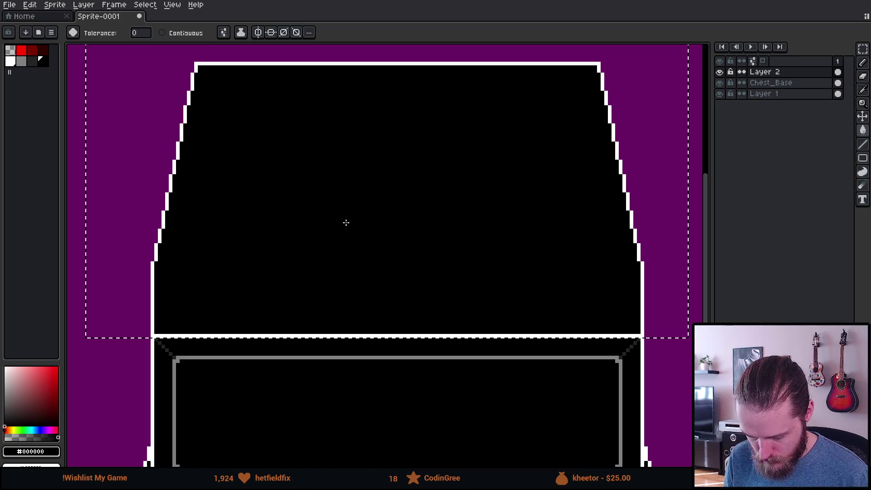
pyautogui.hotkey('ctrl', 'z')
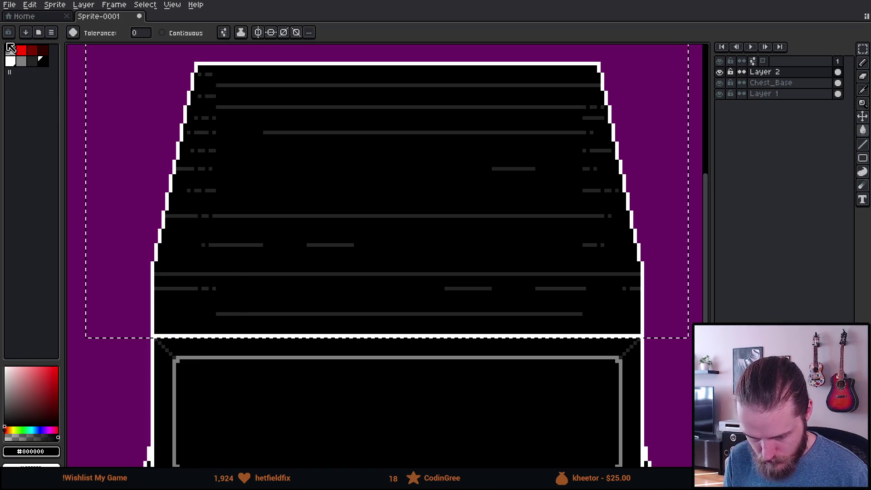
pyautogui.keyDown('alt'); pyautogui.click(198, 274); pyautogui.keyUp('alt')
pyautogui.press('b')
pyautogui.click(199, 273)
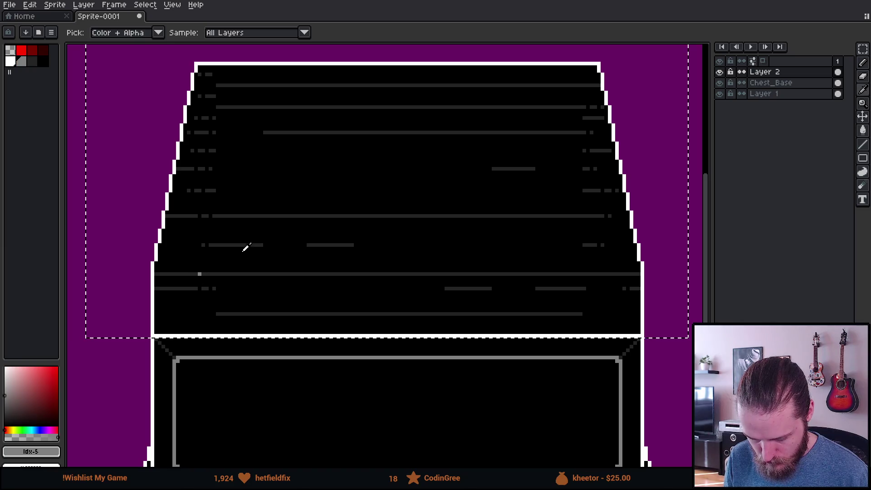
pyautogui.click(43, 60)
pyautogui.press('g')
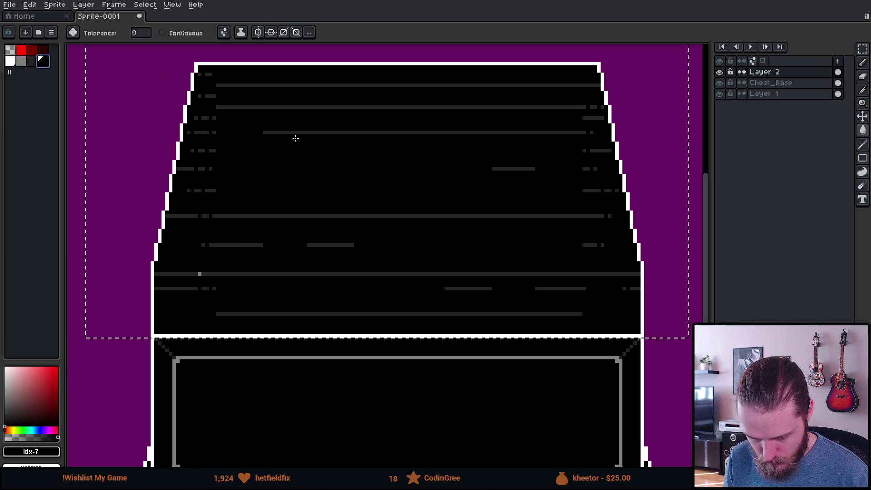
pyautogui.click(300, 133)
# Draw one straight gray line across the lid's lower part to its right edge, then deselect
pyautogui.scroll(4, 198, 273)
pyautogui.keyDown('alt'); pyautogui.click(205, 269); pyautogui.keyUp('alt')
pyautogui.press('b')
pyautogui.moveTo(200, 271); pyautogui.dragTo(71, 271)
pyautogui.scroll(-2, 222, 274)
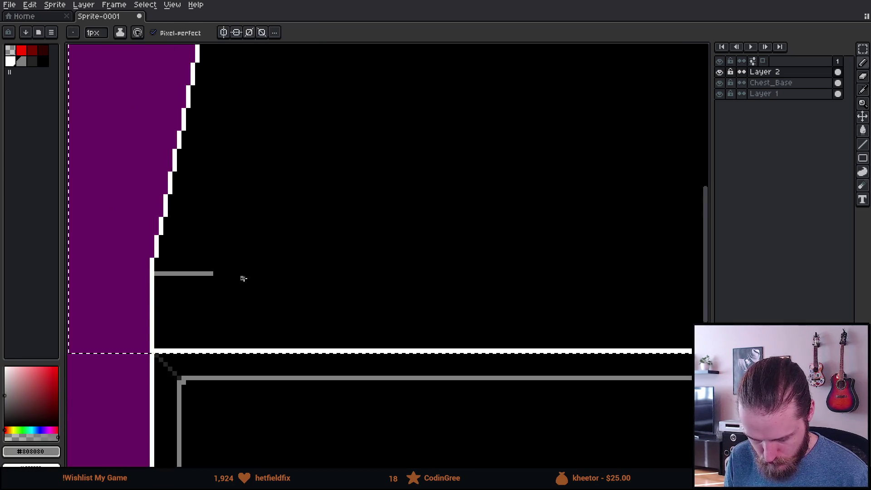
pyautogui.scroll(2, 323, 276)
pyautogui.keyDown('shift'); pyautogui.click(517, 282); pyautogui.keyUp('shift')
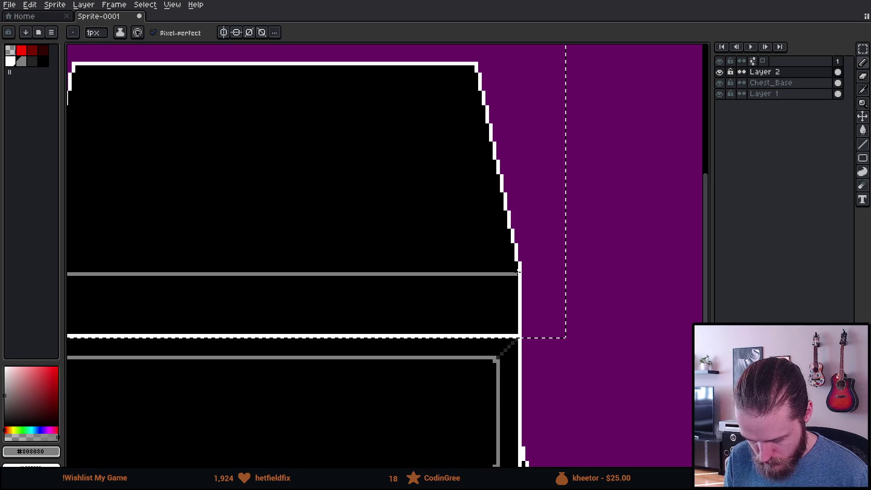
pyautogui.scroll(-2, 479, 297)
pyautogui.press('v')
pyautogui.hotkey('ctrl', 'd')
pyautogui.scroll(-2, 515, 335)
pyautogui.scroll(2, 515, 334)
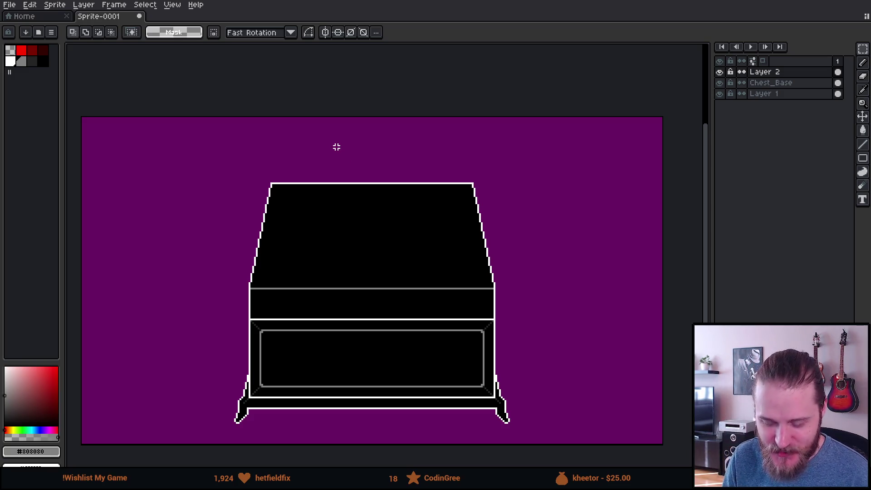
pyautogui.scroll(-2, 372, 257)
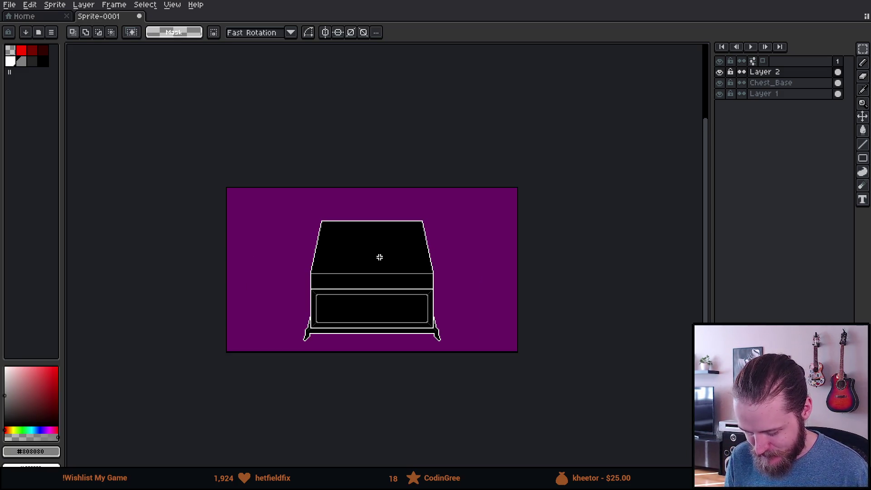
pyautogui.scroll(2, 379, 257)
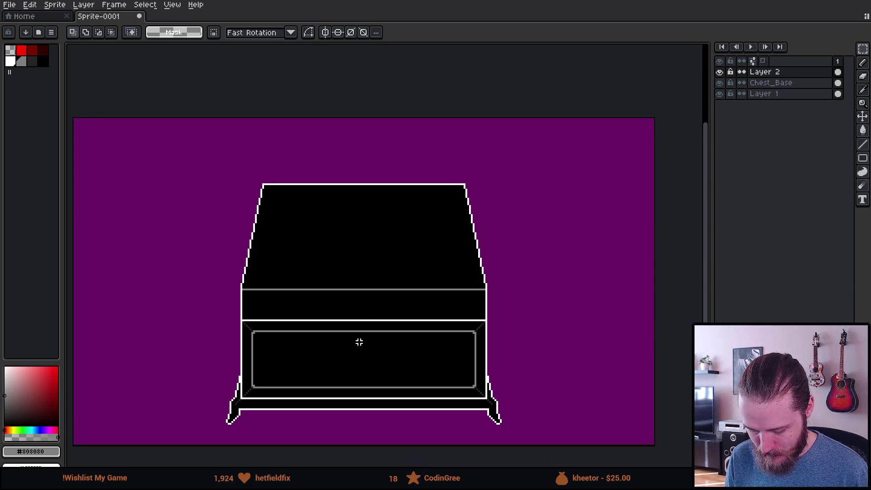
pyautogui.scroll(1, 359, 342)
pyautogui.moveTo(213, 337)
pyautogui.mouseDown()
pyautogui.moveTo(484, 410)
pyautogui.moveTo(529, 405)
pyautogui.moveTo(512, 405)
pyautogui.mouseUp()
pyautogui.scroll(-1, 359, 318)
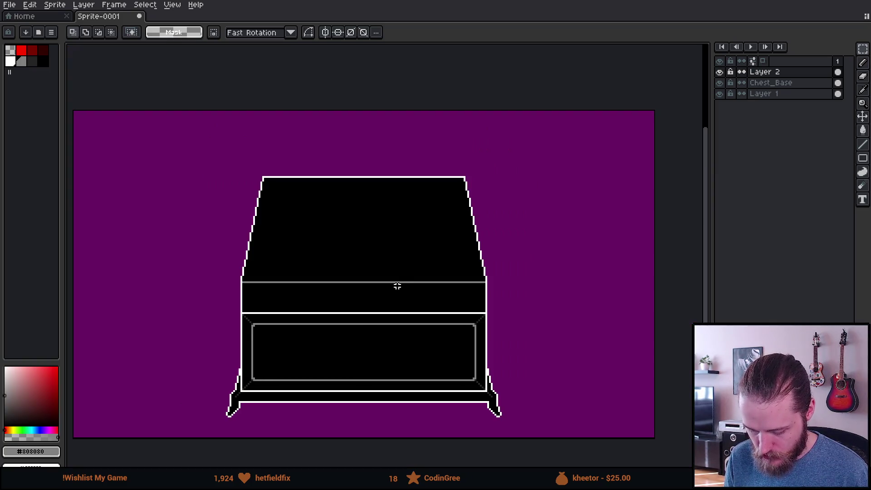
pyautogui.scroll(-2, 397, 286)
pyautogui.scroll(2, 397, 286)
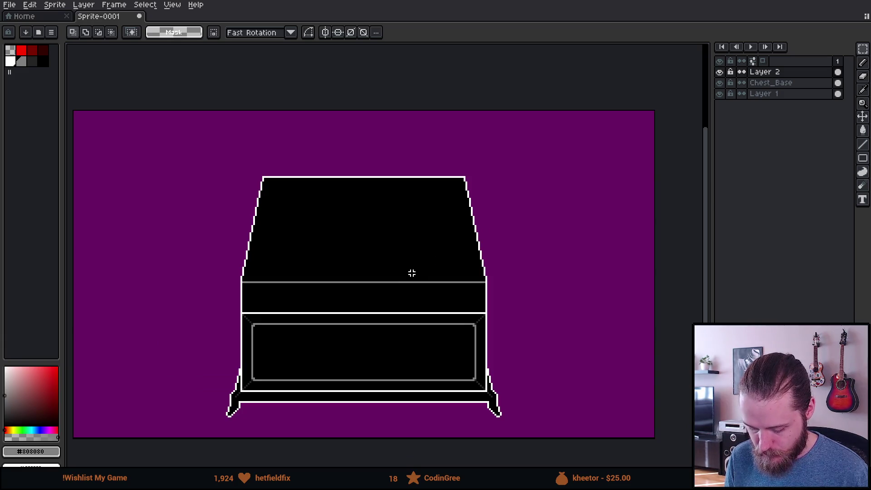
pyautogui.scroll(1, 410, 271)
pyautogui.scroll(-1, 409, 271)
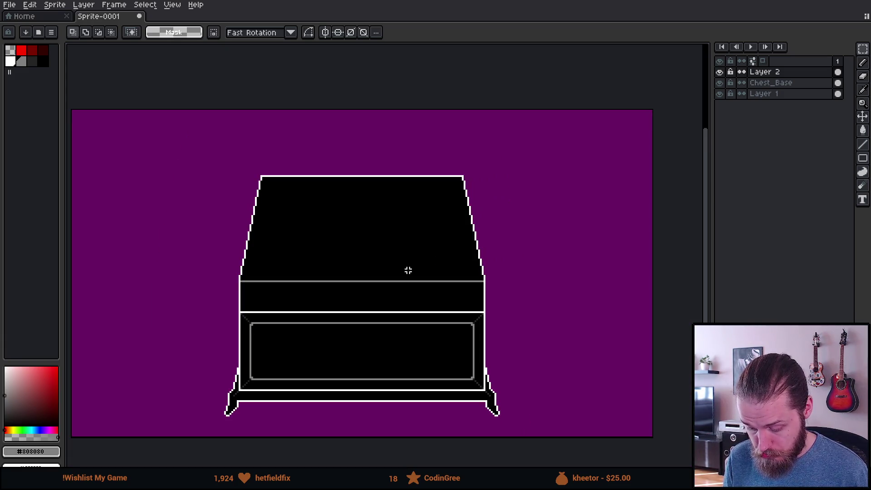
pyautogui.scroll(1, 294, 216)
pyautogui.scroll(-1, 294, 216)
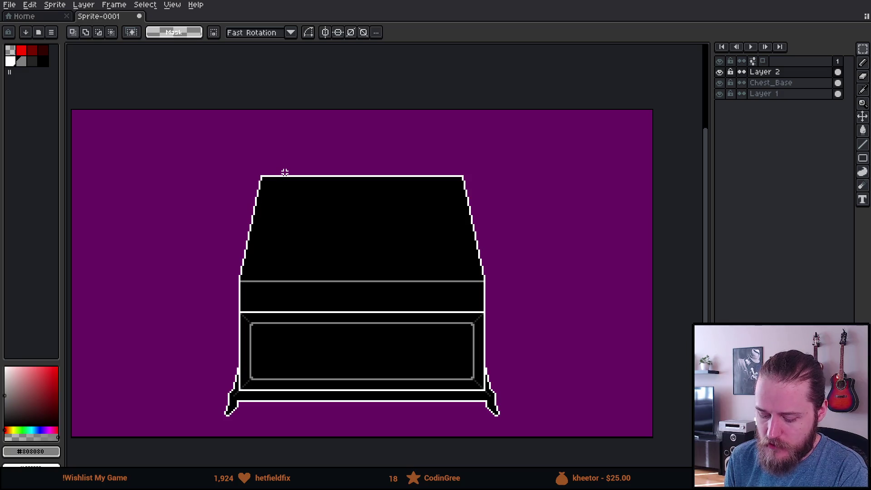
pyautogui.scroll(1, 307, 217)
pyautogui.click(721, 82)
pyautogui.click(721, 82)
pyautogui.click(721, 82)
pyautogui.click(721, 83)
pyautogui.click(722, 79)
pyautogui.click(722, 78)
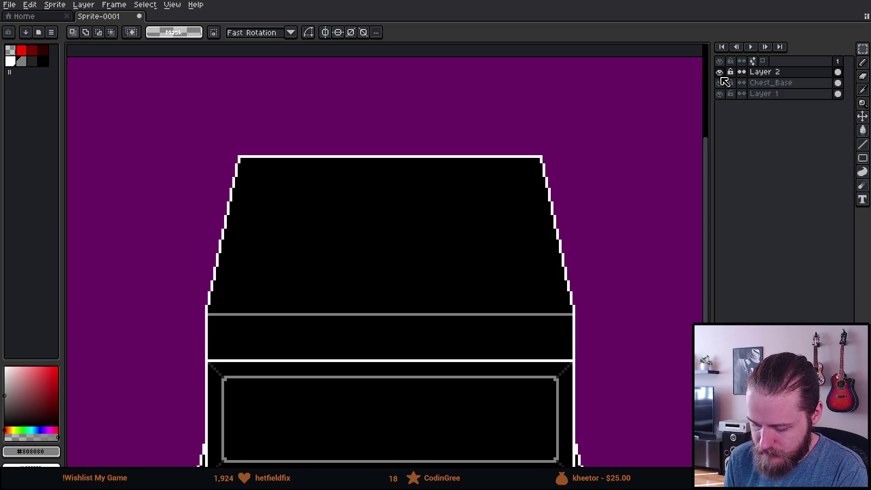
pyautogui.click(723, 78)
pyautogui.click(722, 78)
pyautogui.click(722, 79)
pyautogui.click(722, 78)
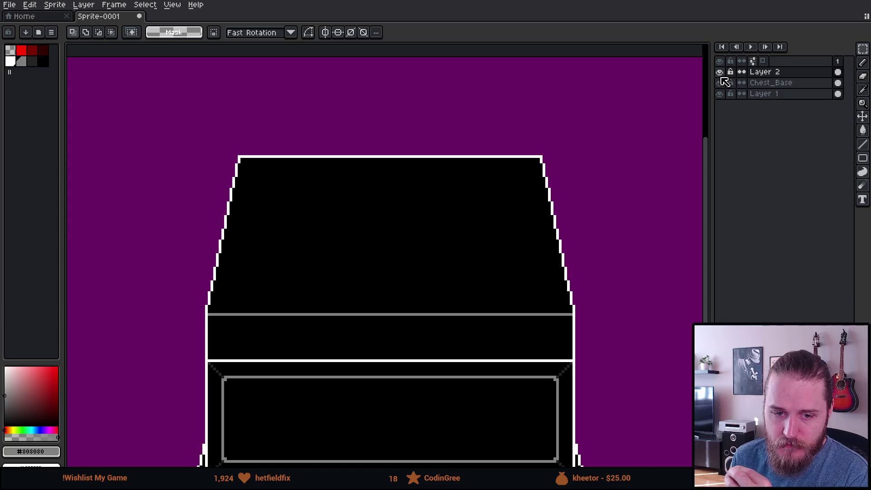
pyautogui.scroll(-2, 459, 299)
pyautogui.scroll(1, 444, 317)
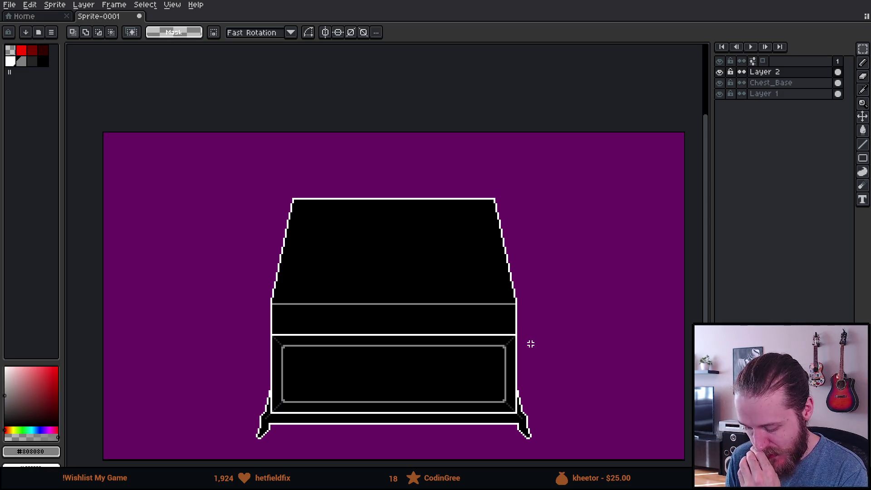
pyautogui.scroll(-3, 530, 344)
pyautogui.scroll(3, 528, 345)
pyautogui.moveTo(481, 291)
pyautogui.mouseDown()
pyautogui.moveTo(467, 203)
pyautogui.moveTo(468, 209)
pyautogui.mouseUp()
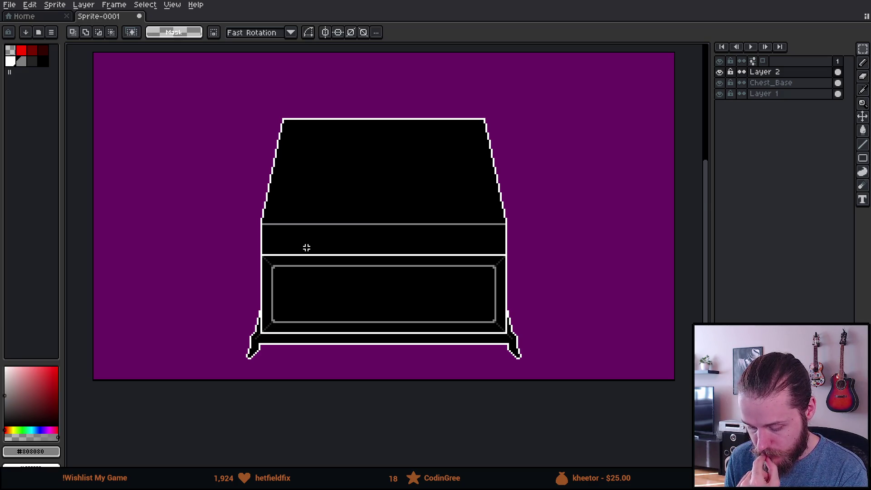
pyautogui.scroll(2, 257, 291)
pyautogui.scroll(2, 249, 282)
# Sketch a gray C shape of thin 1px bars on the lid band, blacking out the stray dabs
pyautogui.press('b')
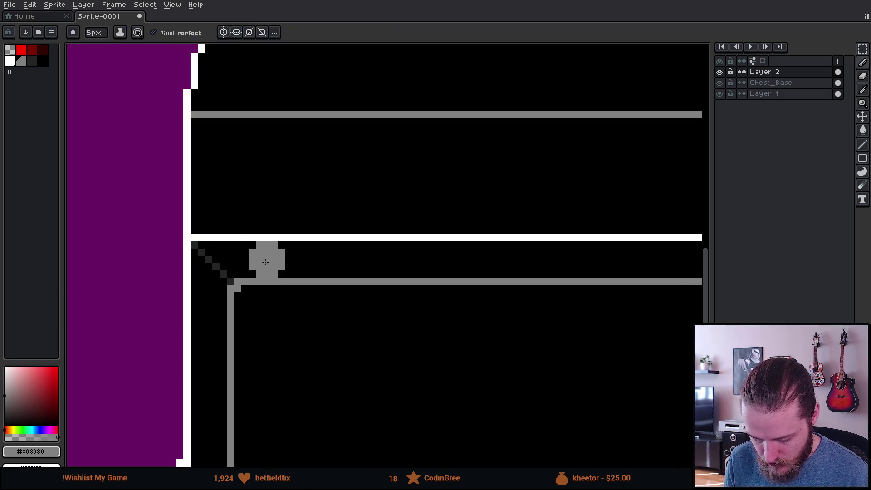
pyautogui.click(264, 216)
pyautogui.press('-')
pyautogui.press('-')
pyautogui.press('-')
pyautogui.moveTo(267, 157); pyautogui.dragTo(237, 157)
pyautogui.moveTo(268, 194)
pyautogui.mouseDown()
pyautogui.moveTo(231, 192)
pyautogui.moveTo(230, 157)
pyautogui.moveTo(249, 132)
pyautogui.moveTo(287, 224)
pyautogui.moveTo(269, 213)
pyautogui.mouseUp()
pyautogui.press('+')
pyautogui.press('+')
pyautogui.press('+')
pyautogui.click(255, 139)
pyautogui.keyDown('alt'); pyautogui.click(233, 132); pyautogui.keyUp('alt')
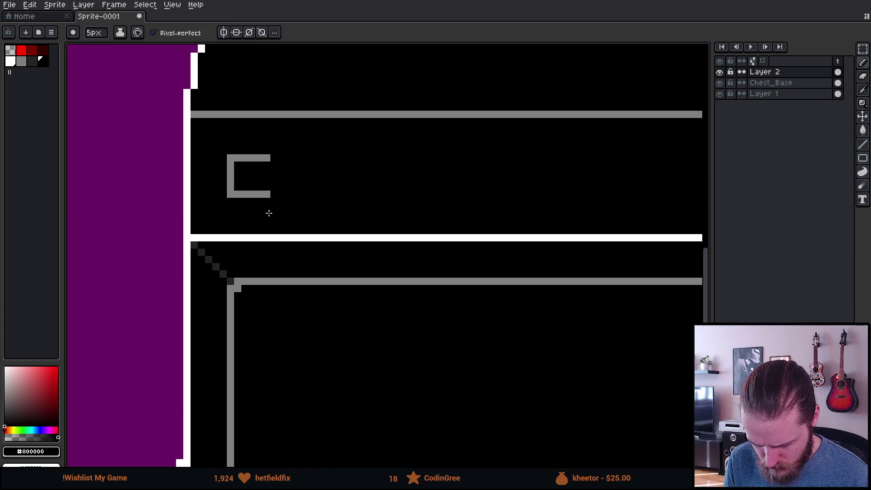
pyautogui.scroll(-4, 354, 231)
pyautogui.scroll(4, 341, 221)
# Fill the C's inner corners with gray and round its top-left corner with black
pyautogui.keyDown('alt'); pyautogui.click(282, 220); pyautogui.keyUp('alt')
pyautogui.press('-')
pyautogui.press('-')
pyautogui.press('-')
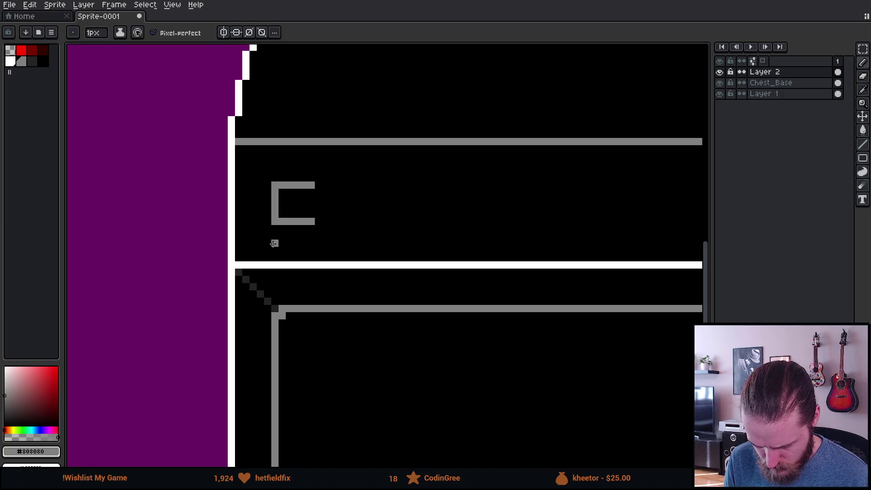
pyautogui.click(282, 215)
pyautogui.click(282, 192)
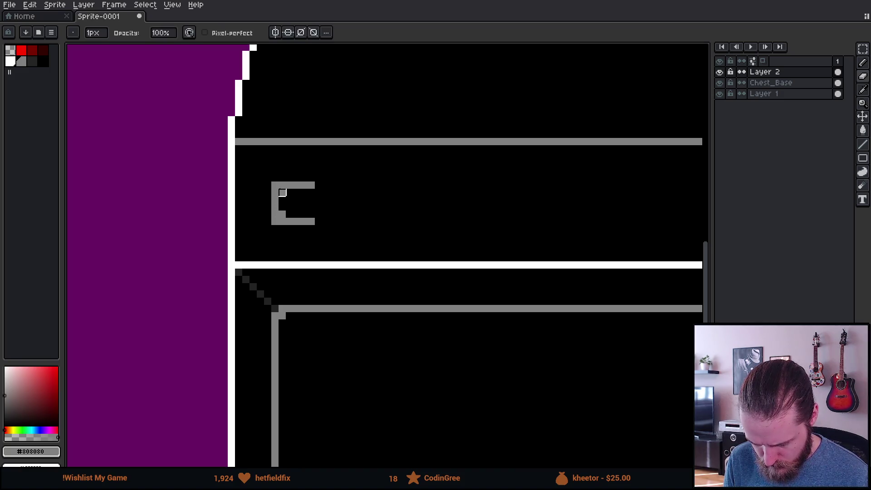
pyautogui.keyDown('alt'); pyautogui.click(267, 172); pyautogui.keyUp('alt')
pyautogui.click(271, 185)
pyautogui.scroll(-4, 303, 247)
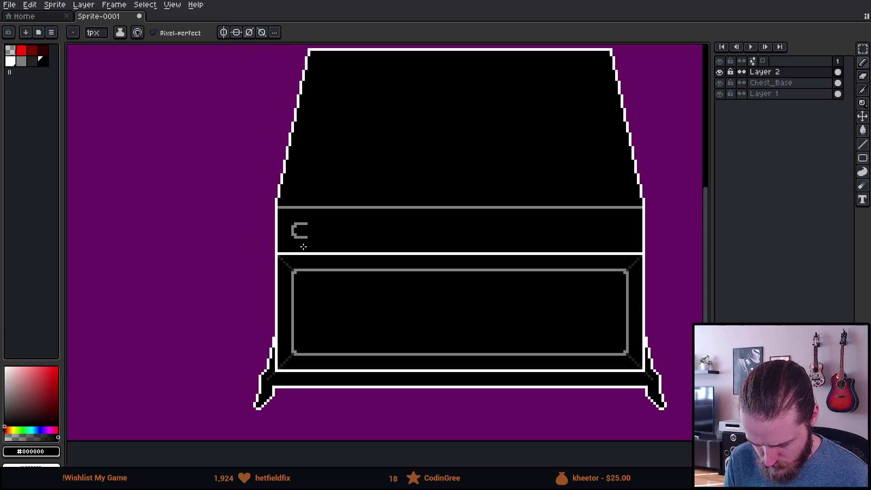
pyautogui.scroll(-1, 372, 277)
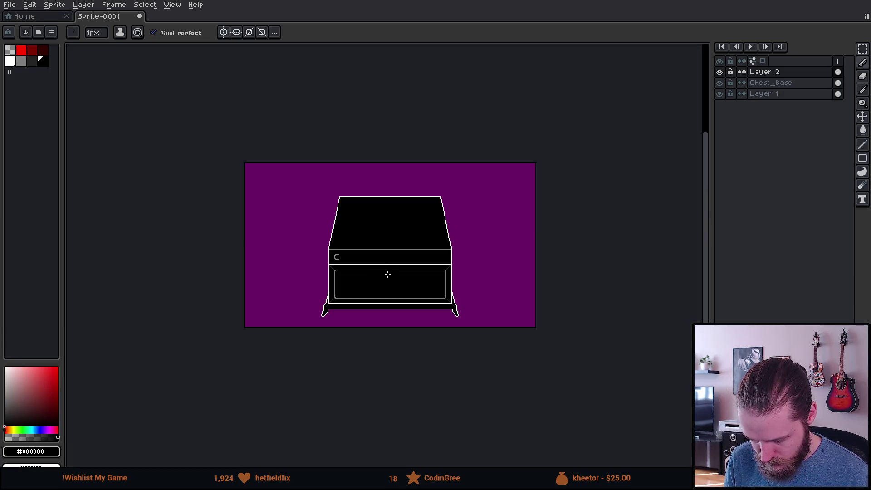
pyautogui.scroll(2, 365, 258)
# Extend both the C's lower and upper gray lines rightward across the band
pyautogui.keyDown('alt'); pyautogui.click(258, 231); pyautogui.keyUp('alt')
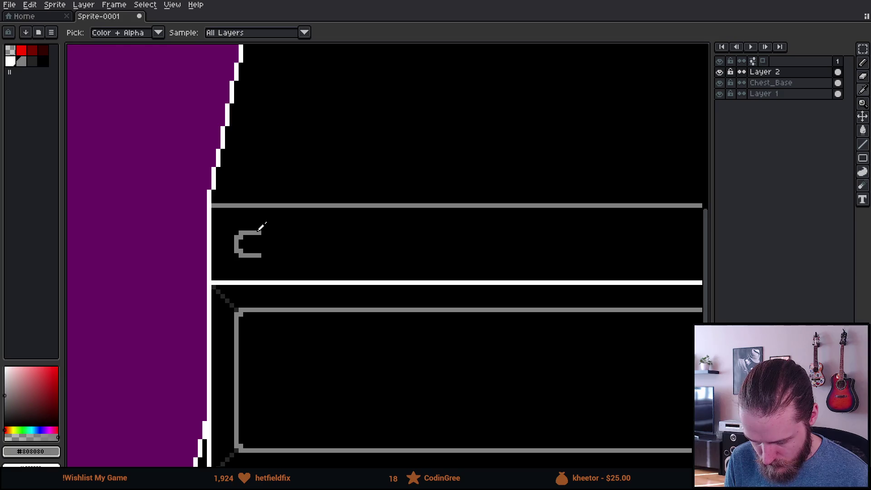
pyautogui.hscroll(2, 363, 233)
pyautogui.scroll(-1, 486, 235)
pyautogui.keyDown('shift'); pyautogui.click(527, 219); pyautogui.keyUp('shift')
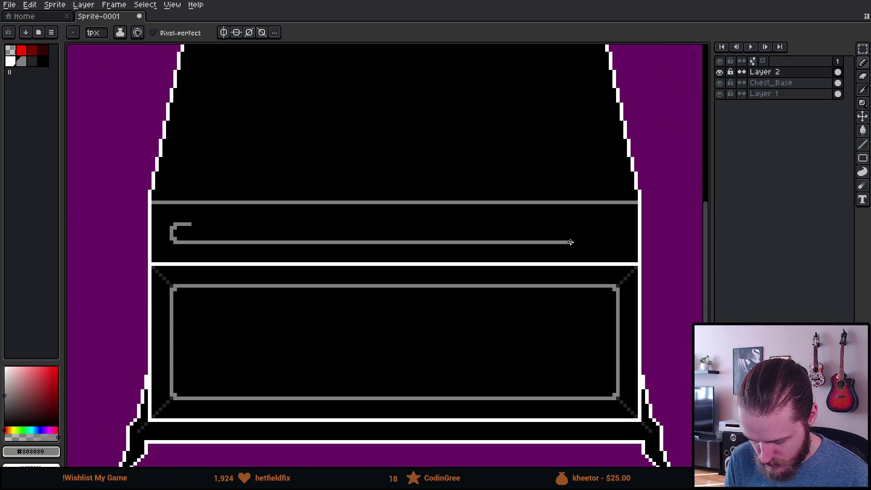
pyautogui.moveTo(195, 223); pyautogui.dragTo(588, 224)
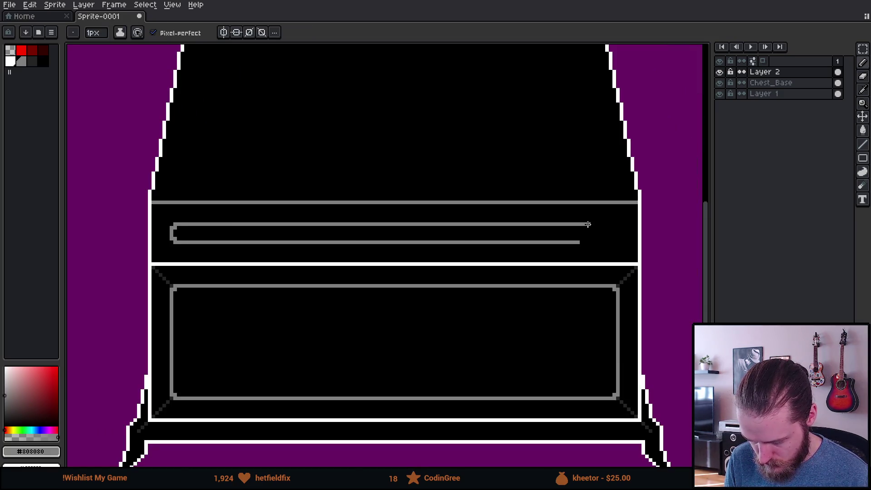
pyautogui.scroll(-3, 585, 245)
pyautogui.scroll(2, 629, 276)
pyautogui.hscroll(2, 506, 280)
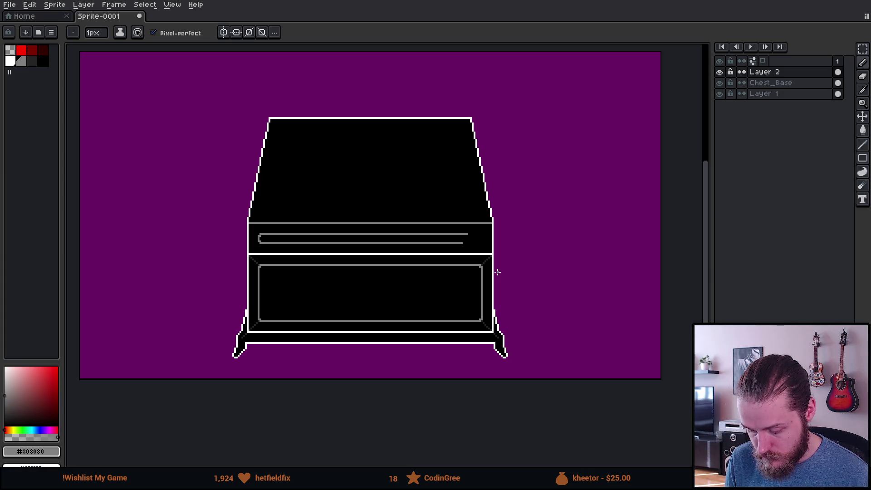
pyautogui.press('ctrl')
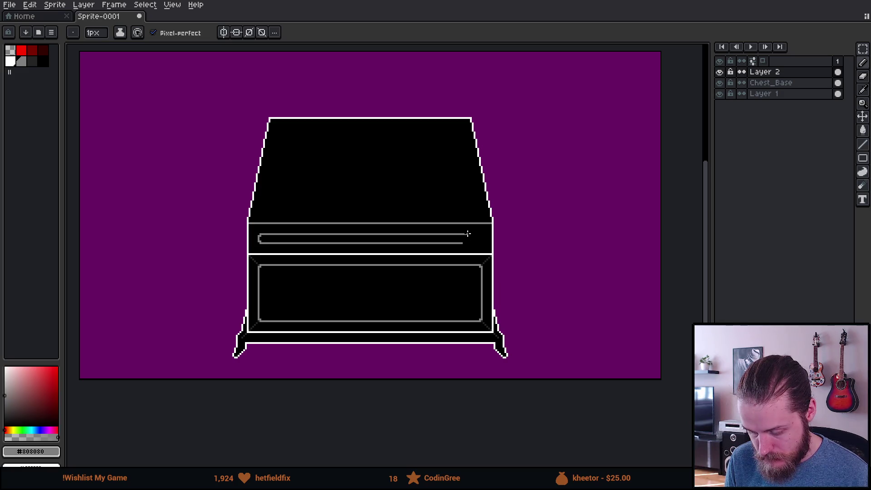
pyautogui.scroll(3, 235, 235)
# Select the groove's rounded end piece and move it toward the chest's right edge
pyautogui.press('m')
pyautogui.moveTo(283, 196); pyautogui.dragTo(525, 278)
pyautogui.scroll(-3, 591, 300)
pyautogui.scroll(2, 426, 258)
pyautogui.scroll(1, 272, 241)
pyautogui.hotkey('ctrl', 't')
pyautogui.moveTo(174, 238)
pyautogui.mouseDown()
pyautogui.moveTo(509, 219)
pyautogui.moveTo(502, 210)
pyautogui.moveTo(544, 251)
pyautogui.mouseUp()
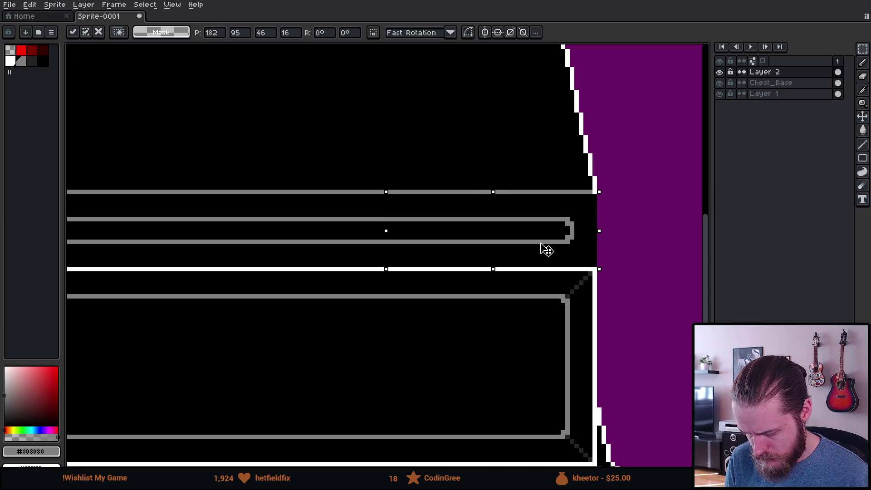
# Commit the moved groove piece and paint over a stray grey dash in black
pyautogui.press('Return')
pyautogui.scroll(-4, 600, 289)
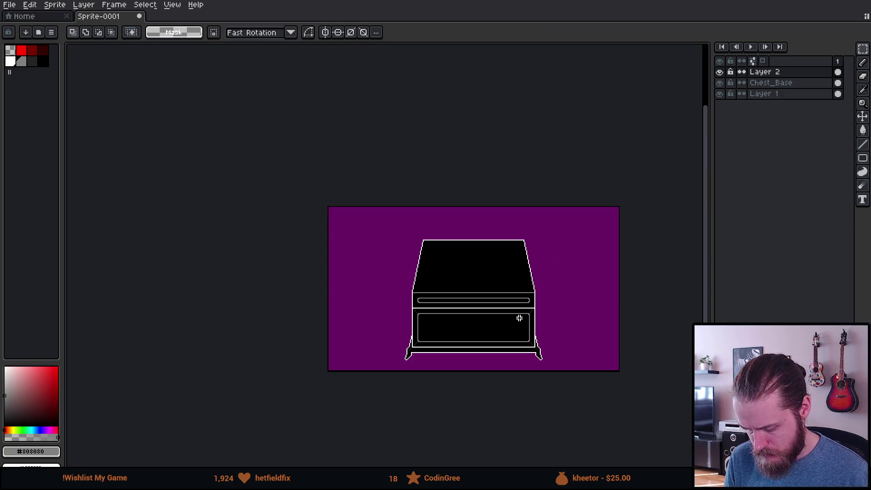
pyautogui.scroll(3, 490, 298)
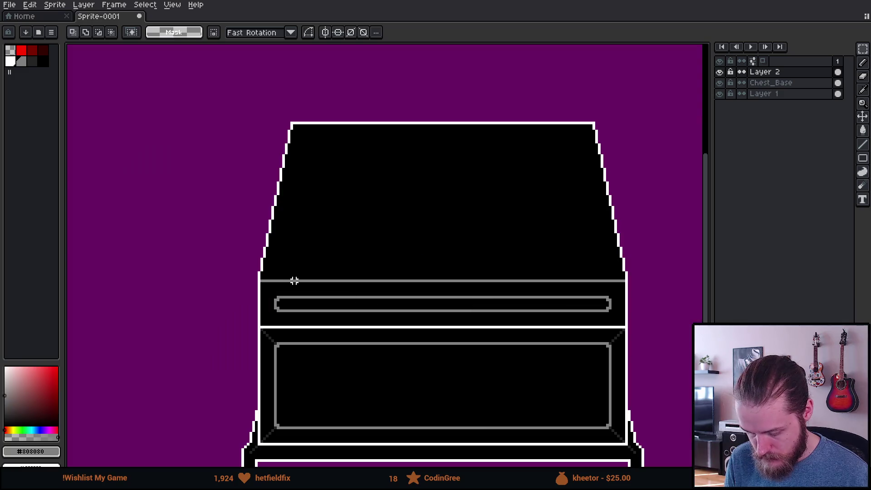
pyautogui.scroll(3, 292, 280)
pyautogui.press('i')
pyautogui.press('b')
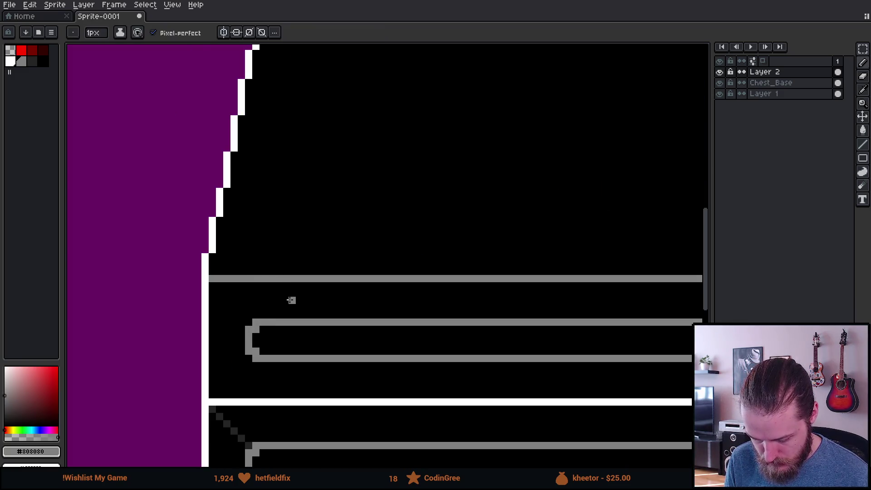
pyautogui.click(291, 299)
pyautogui.moveTo(299, 257)
pyautogui.mouseDown()
pyautogui.moveTo(292, 234)
pyautogui.moveTo(257, 235)
pyautogui.moveTo(318, 264)
pyautogui.moveTo(293, 253)
pyautogui.mouseUp()
pyautogui.press('-')
pyautogui.press('-')
pyautogui.press('-')
pyautogui.press('+')
pyautogui.press('+')
pyautogui.press('+')
pyautogui.press('x')
pyautogui.keyDown('alt'); pyautogui.click(293, 234); pyautogui.keyUp('alt')
pyautogui.press('-')
pyautogui.press('-')
pyautogui.press('-')
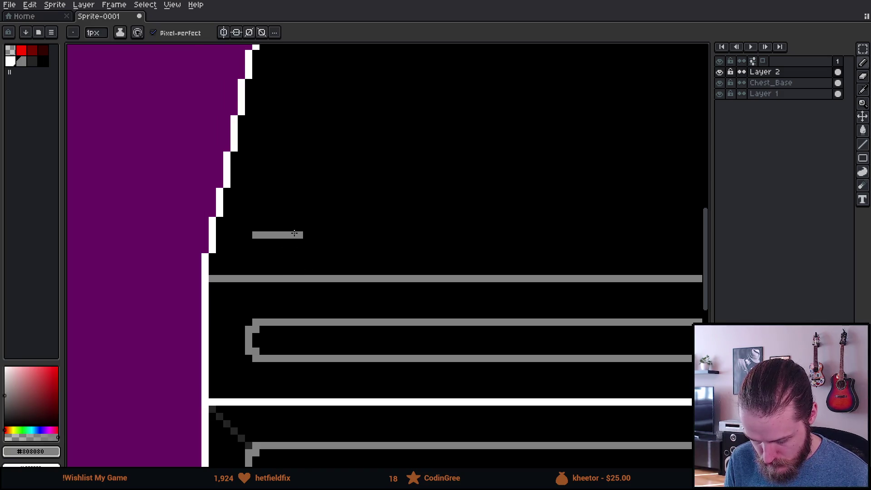
# Draw a straight 1px grey plank line across the lid just above its lower edge
pyautogui.scroll(-2, 420, 233)
pyautogui.hscroll(2, 449, 225)
pyautogui.scroll(2, 453, 223)
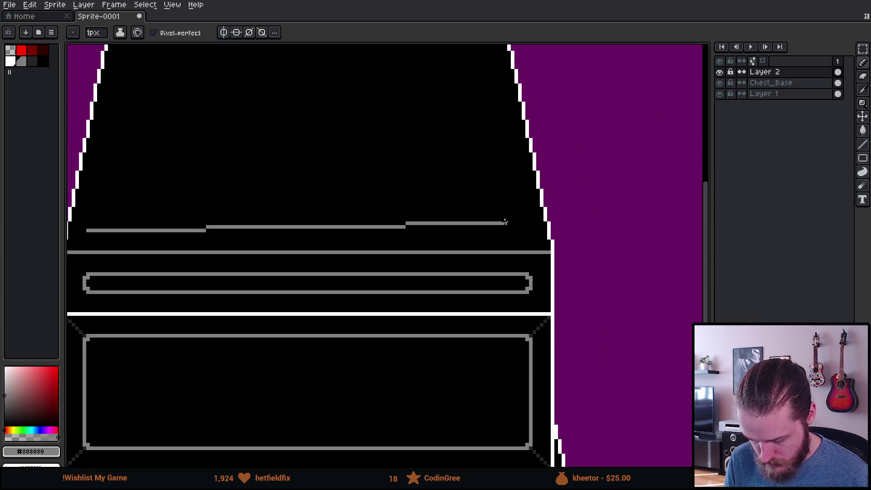
pyautogui.keyDown('shift'); pyautogui.click(531, 231); pyautogui.keyUp('shift')
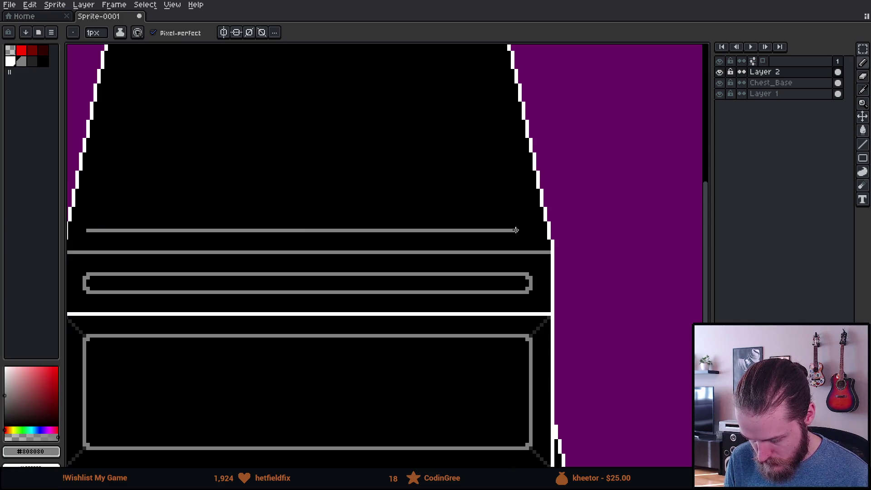
pyautogui.keyDown('shift'); pyautogui.click(516, 230); pyautogui.keyUp('shift')
pyautogui.scroll(-3, 516, 230)
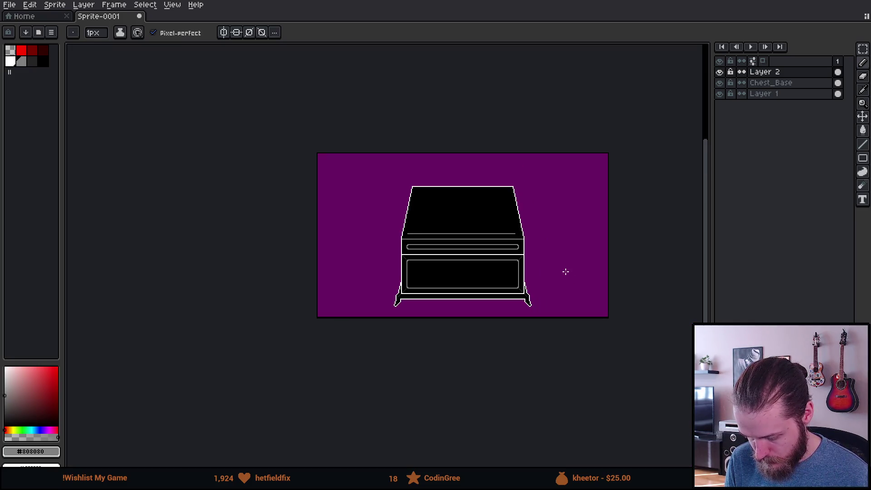
pyautogui.scroll(2, 565, 271)
# Enable vertical symmetry and sample white from the chest outline
pyautogui.click(224, 33)
pyautogui.scroll(3, 236, 227)
pyautogui.keyDown('alt'); pyautogui.click(160, 212); pyautogui.keyUp('alt')
pyautogui.click(163, 202)
pyautogui.hscroll(5, 302, 205)
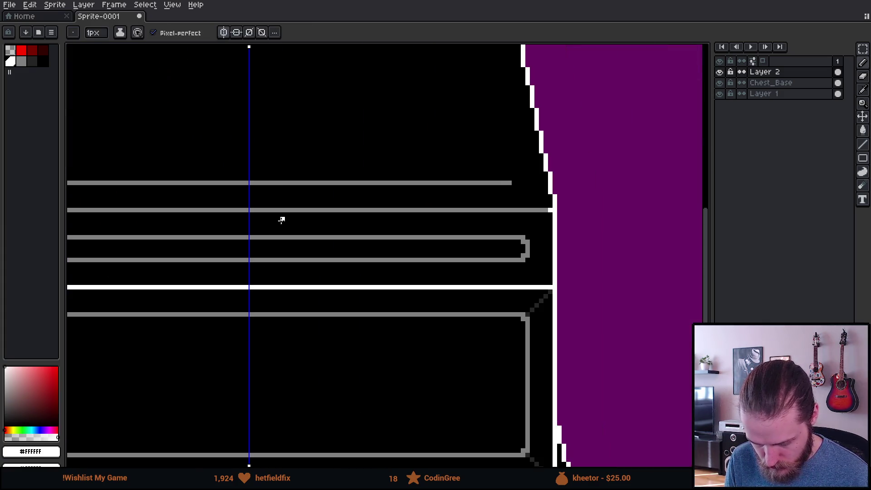
# Draw dark grey #242424 diagonal bevel pixels from the panel's left corners to the chest outline
pyautogui.keyDown('shift'); pyautogui.click(549, 210); pyautogui.keyUp('shift')
pyautogui.scroll(-3, 517, 236)
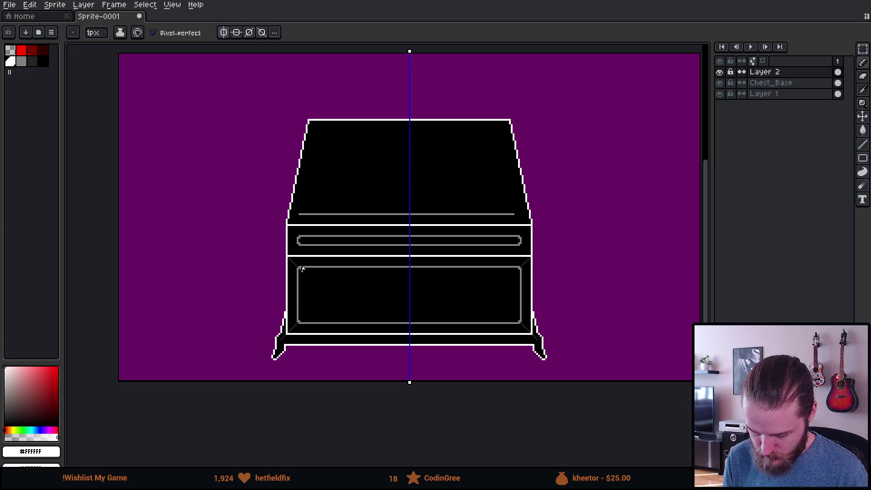
pyautogui.scroll(5, 297, 263)
pyautogui.keyDown('alt'); pyautogui.click(287, 250); pyautogui.keyUp('alt')
pyautogui.moveTo(260, 216); pyautogui.dragTo(314, 163)
pyautogui.moveTo(315, 108); pyautogui.dragTo(264, 55)
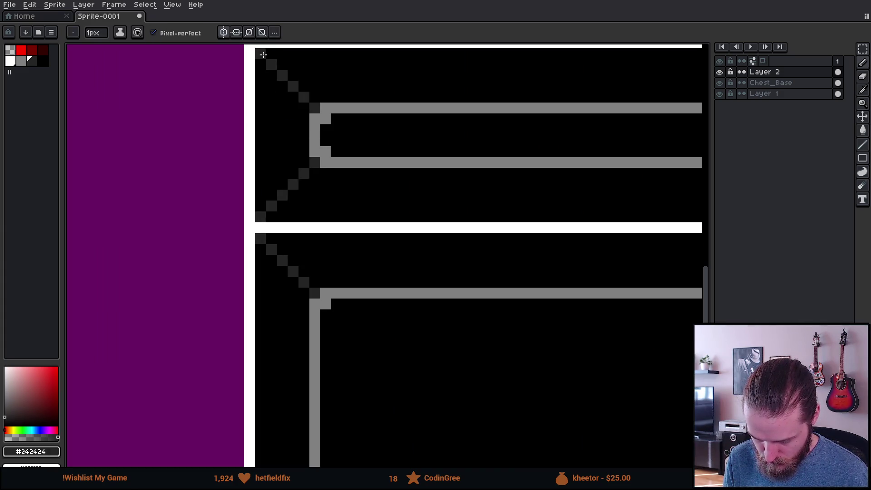
pyautogui.scroll(-5, 344, 195)
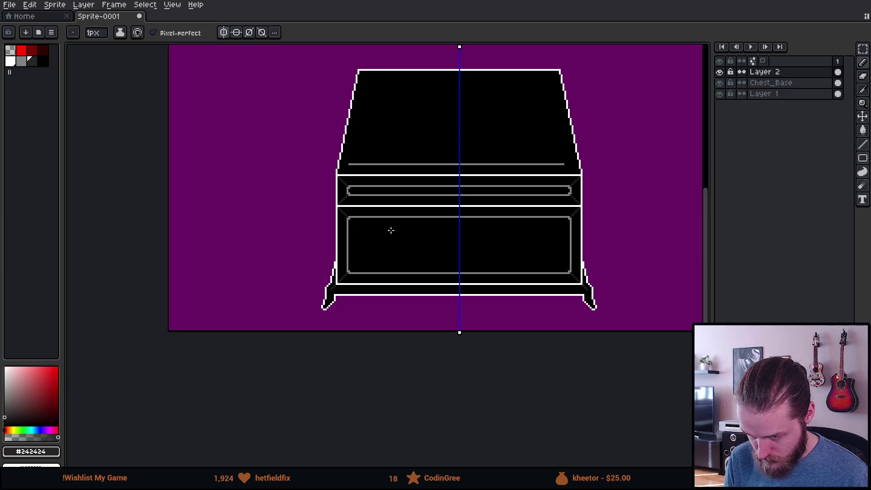
pyautogui.scroll(5, 391, 231)
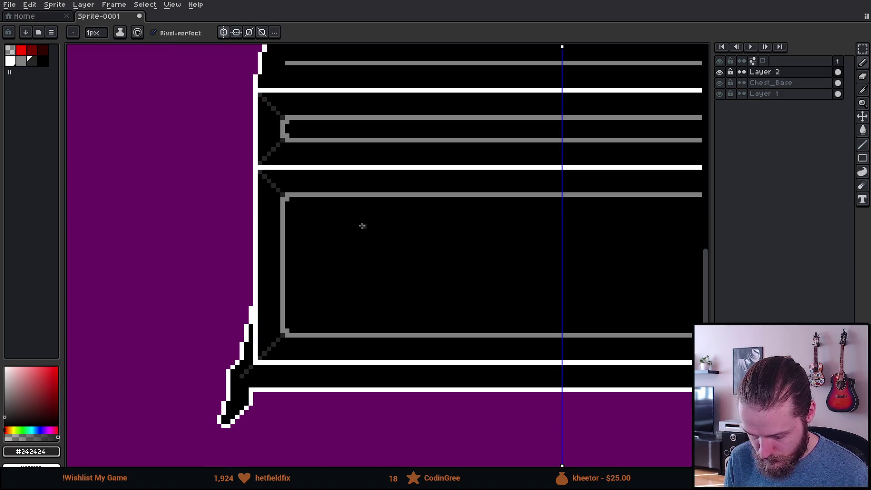
pyautogui.press('m')
pyautogui.scroll(3, 268, 221)
pyautogui.scroll(-4, 241, 224)
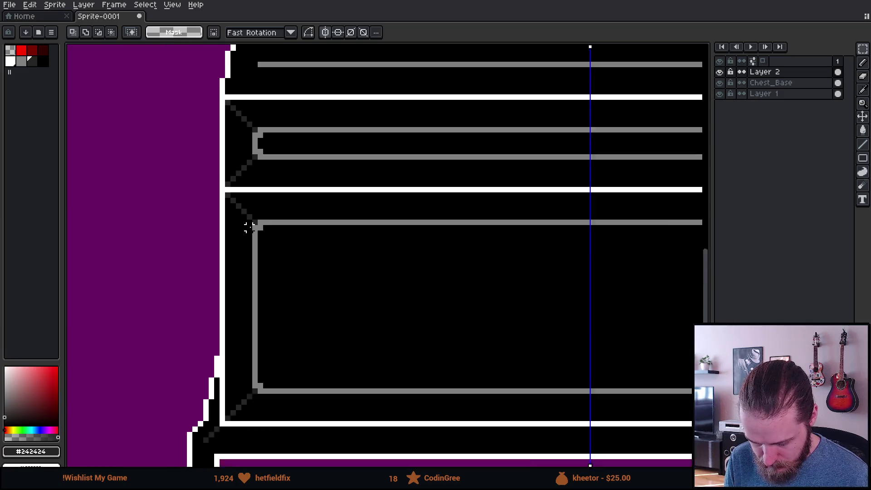
# Select the drawer strip and nudge it up on the Chest_Base layer, then apply the move
pyautogui.moveTo(244, 214)
pyautogui.mouseDown()
pyautogui.moveTo(698, 254)
pyautogui.moveTo(642, 273)
pyautogui.mouseUp()
pyautogui.click(414, 253)
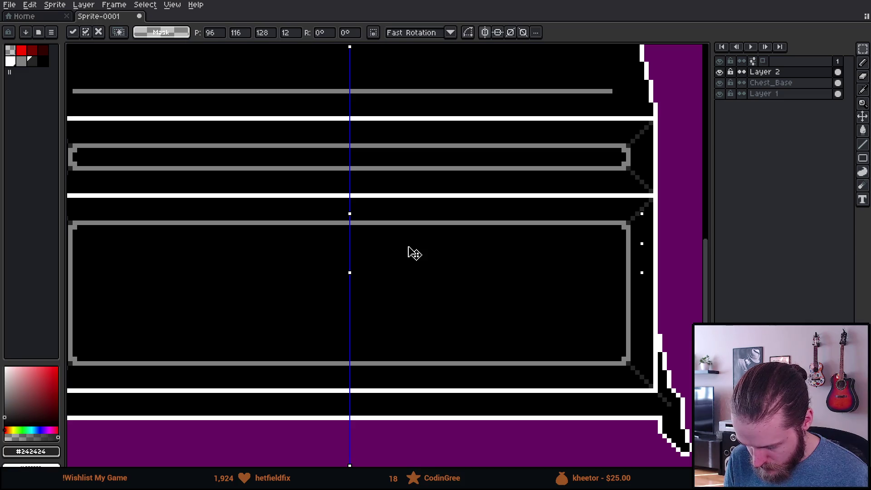
pyautogui.press('Up')
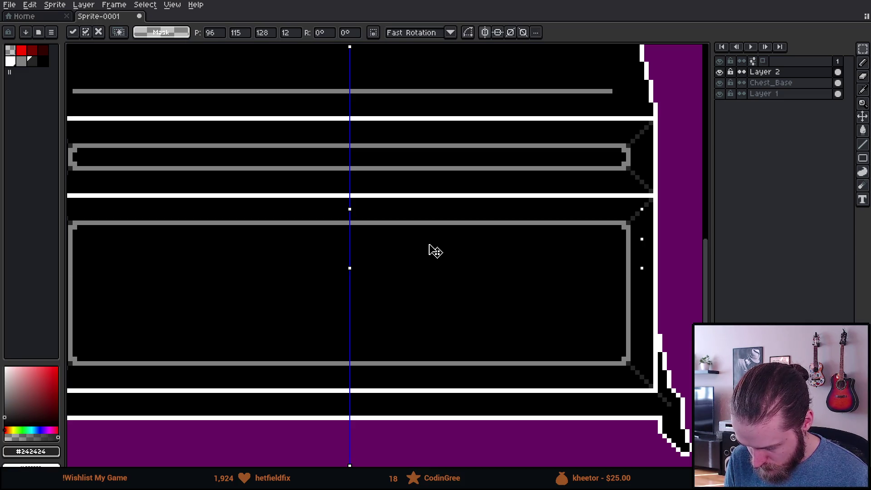
pyautogui.click(771, 83)
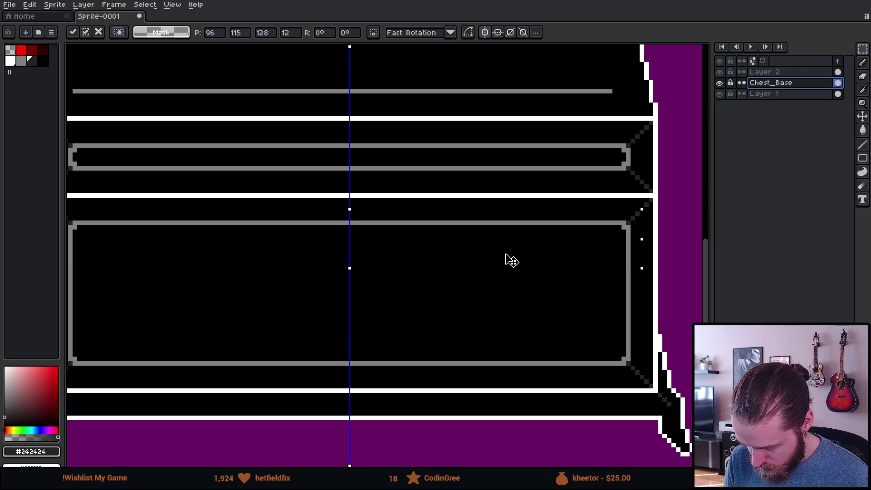
pyautogui.press('Up')
pyautogui.press('Up')
pyautogui.press('Up')
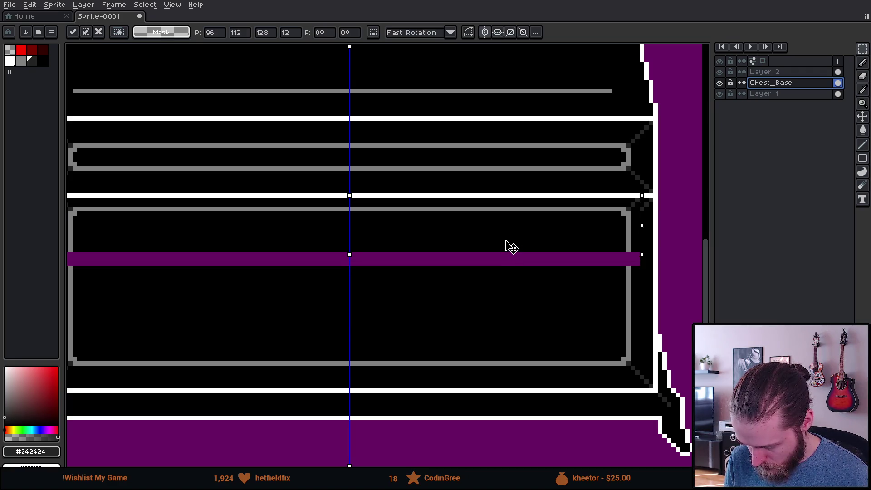
pyautogui.press('Return')
# With contiguous fill on, fill the exposed purple gaps around the drawer strip black
pyautogui.scroll(-3, 474, 309)
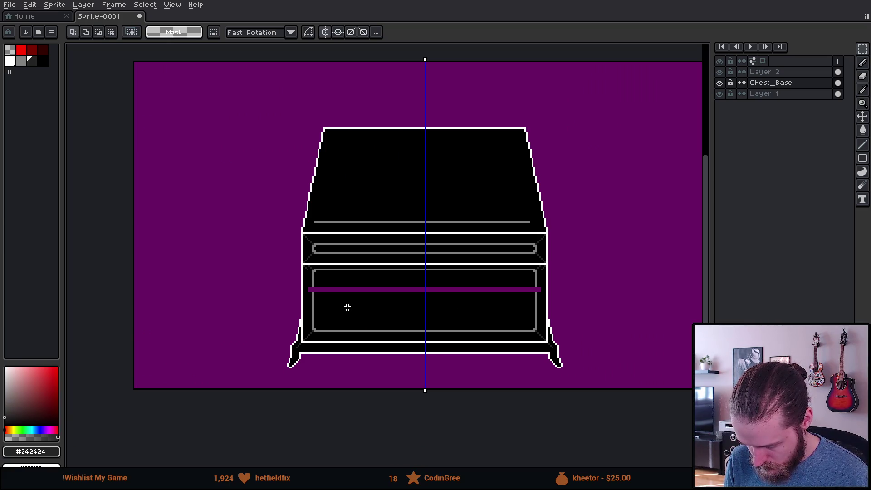
pyautogui.scroll(3, 347, 308)
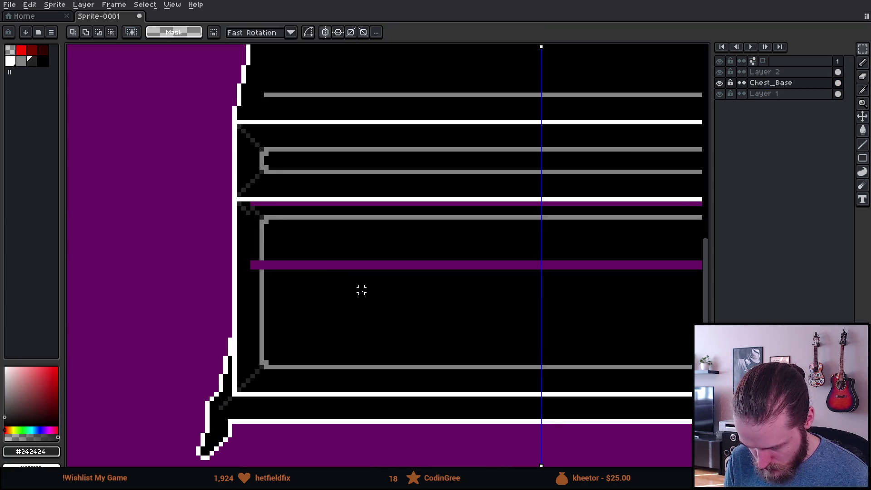
pyautogui.press(']')
pyautogui.press('g')
pyautogui.click(310, 264)
pyautogui.hotkey('ctrl', 'z')
pyautogui.click(162, 33)
pyautogui.click(307, 203)
pyautogui.hotkey('ctrl', 'z')
pyautogui.click(311, 201)
pyautogui.click(320, 269)
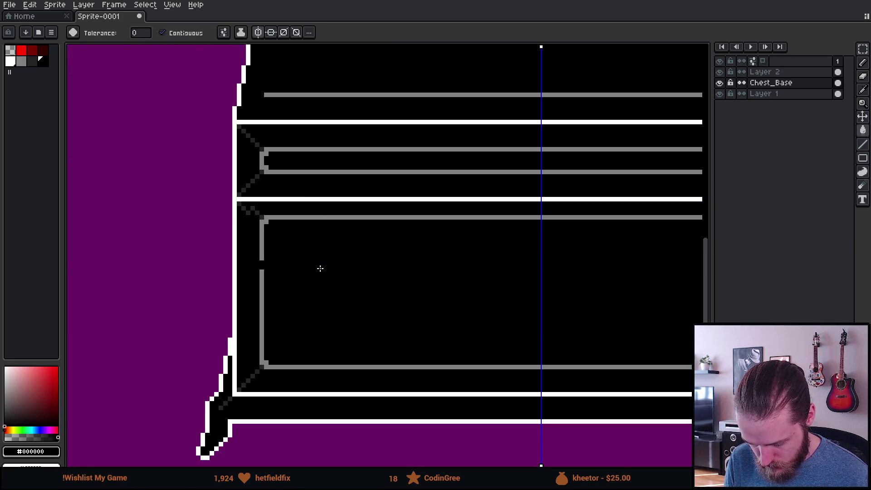
# Paint a dark grey corner pixel black and draw a dark grey diagonal to the panel corner
pyautogui.scroll(2, 265, 246)
pyautogui.press('i')
pyautogui.click(260, 275)
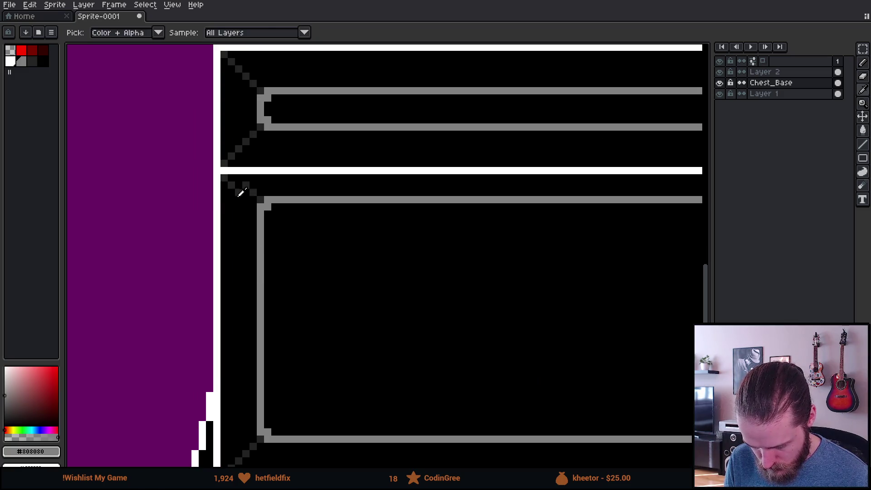
pyautogui.click(239, 195)
pyautogui.press('b')
pyautogui.scroll(2, 236, 195)
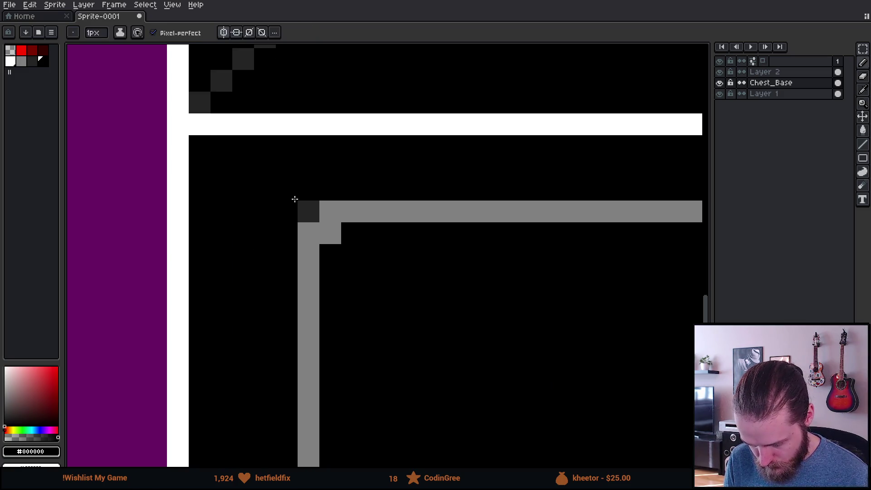
pyautogui.click(299, 202)
pyautogui.press('i')
pyautogui.click(226, 91)
pyautogui.press('b')
pyautogui.moveTo(200, 146); pyautogui.dragTo(304, 209)
# Select the drawer panel's lower strip and move it down two pixels
pyautogui.scroll(-5, 340, 258)
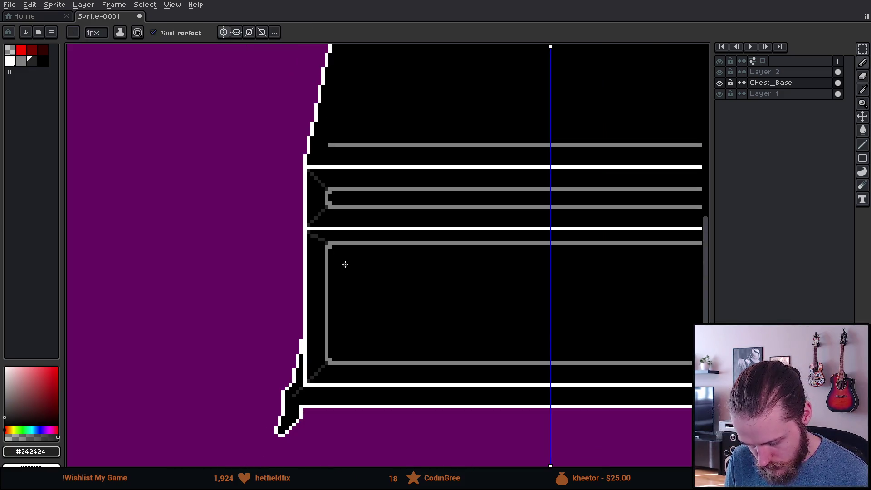
pyautogui.hscroll(3, 544, 276)
pyautogui.scroll(5, 519, 266)
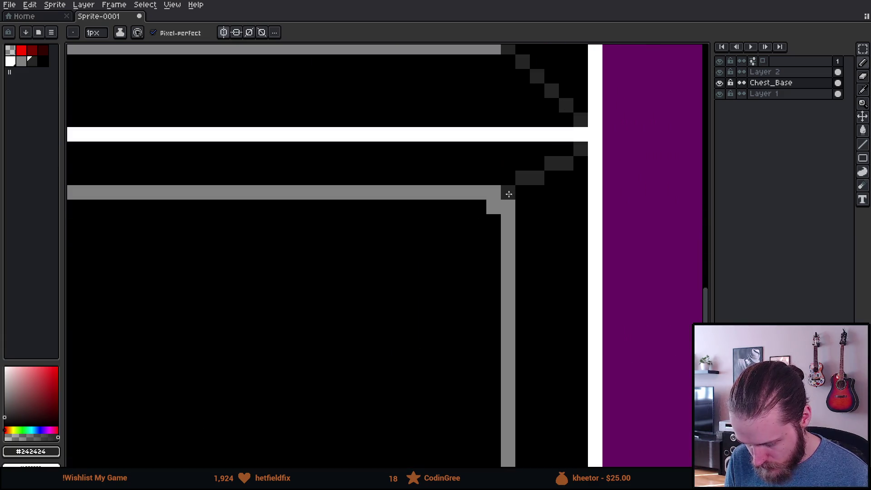
pyautogui.scroll(-4, 464, 263)
pyautogui.hscroll(-3, 427, 269)
pyautogui.scroll(-1, 428, 269)
pyautogui.press('m')
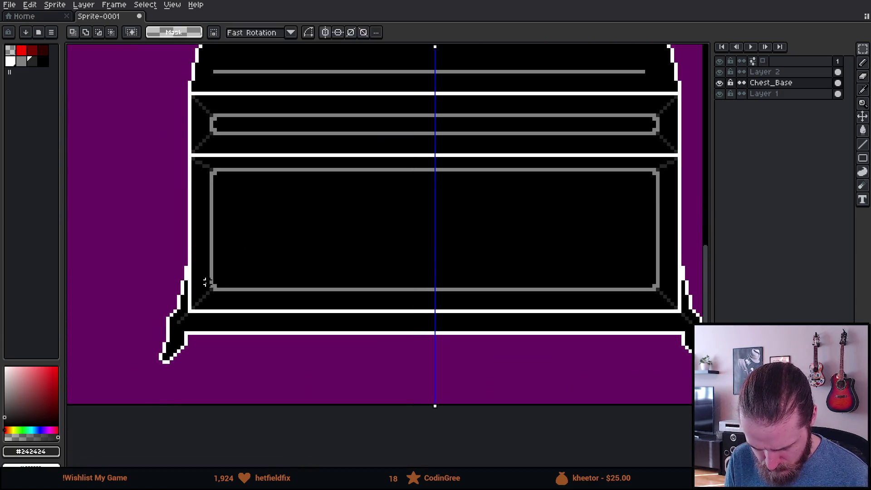
pyautogui.moveTo(204, 267)
pyautogui.mouseDown()
pyautogui.moveTo(340, 288)
pyautogui.moveTo(597, 301)
pyautogui.mouseUp()
pyautogui.press('Down')
pyautogui.press('Down')
pyautogui.press('Down')
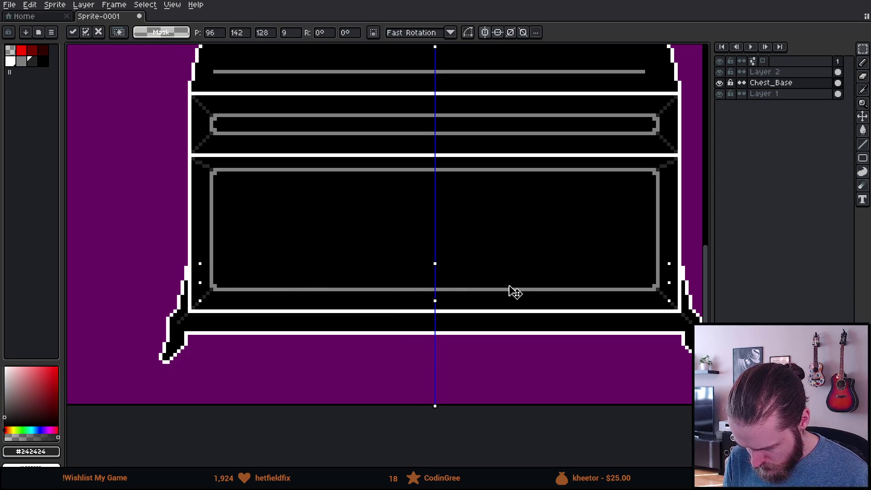
pyautogui.press('Down')
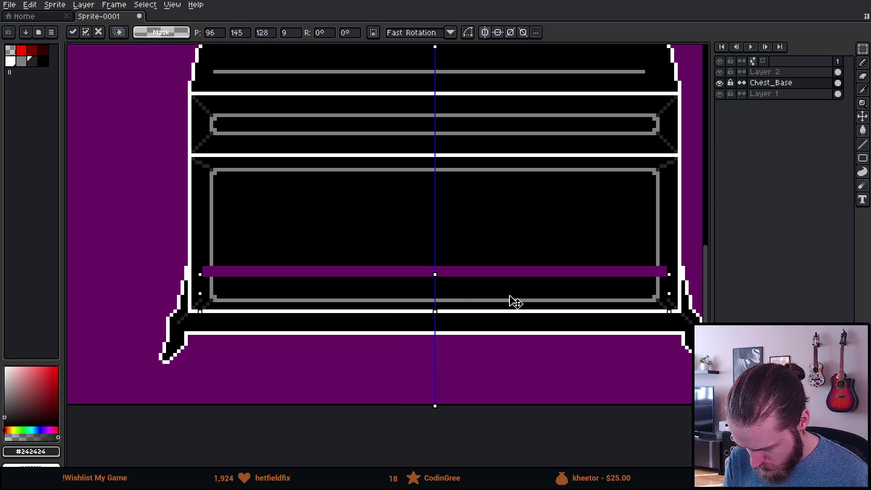
pyautogui.press('Return')
# Fill the gap in the grey frame's left side with the frame grey
pyautogui.scroll(1, 272, 274)
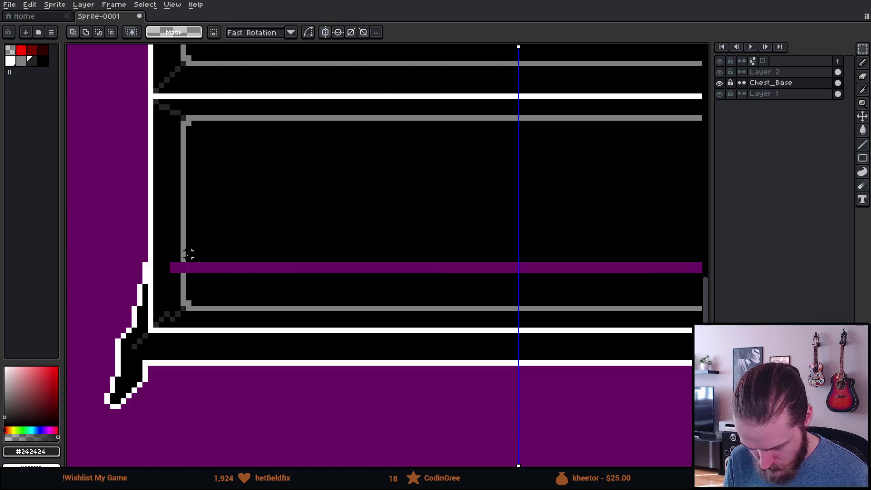
pyautogui.press('b')
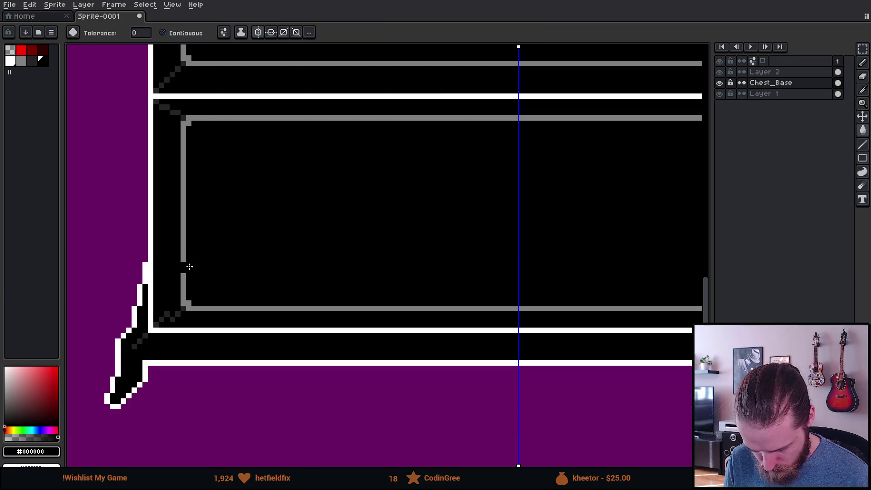
pyautogui.scroll(2, 189, 267)
pyautogui.keyDown('alt'); pyautogui.click(175, 256); pyautogui.keyUp('alt')
pyautogui.moveTo(175, 255); pyautogui.dragTo(174, 277)
# Black out stray dark pixels and redraw the dark grey diagonal at the panel's lower-left corner
pyautogui.keyDown('alt'); pyautogui.click(149, 355); pyautogui.keyUp('alt')
pyautogui.click(143, 360)
pyautogui.click(133, 369)
pyautogui.click(154, 370)
pyautogui.click(165, 360)
pyautogui.keyDown('alt'); pyautogui.click(179, 344); pyautogui.keyUp('alt')
pyautogui.moveTo(131, 371); pyautogui.dragTo(166, 349)
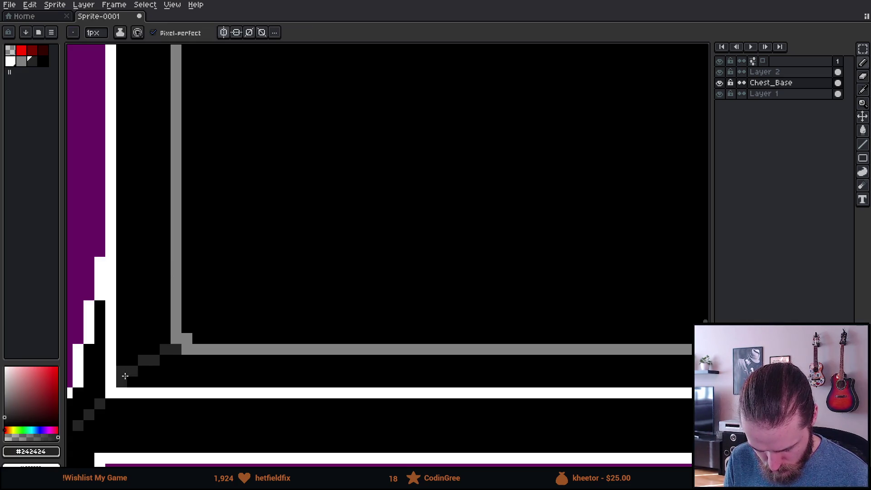
# Select the band across the drawer's grey trim lines
pyautogui.scroll(-3, 281, 312)
pyautogui.scroll(-1, 300, 291)
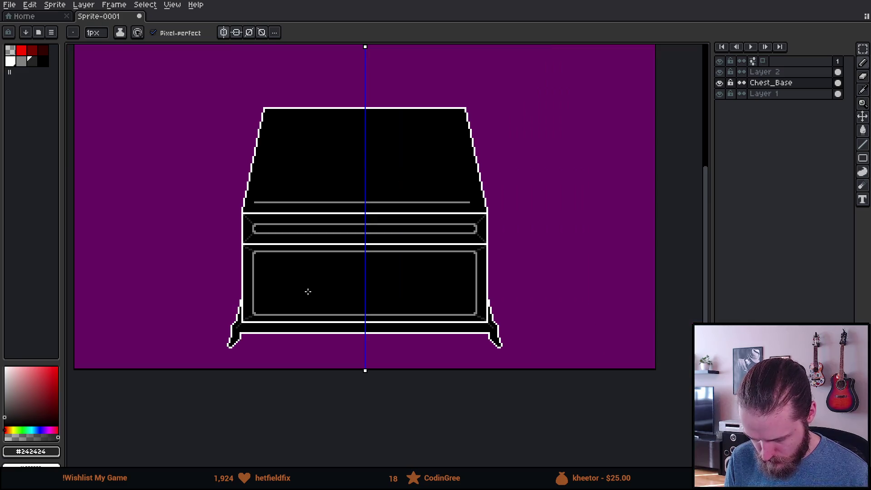
pyautogui.scroll(3, 268, 240)
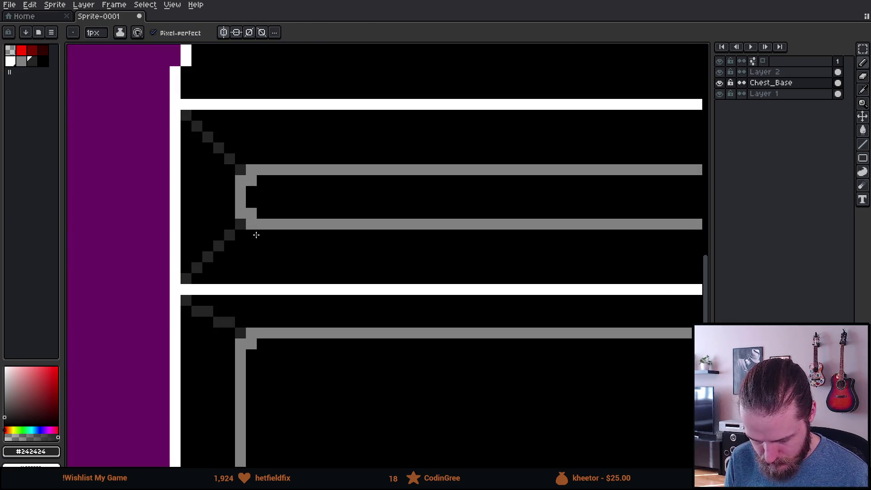
pyautogui.press('m')
pyautogui.scroll(2, 225, 194)
pyautogui.moveTo(625, 243); pyautogui.dragTo(291, 253)
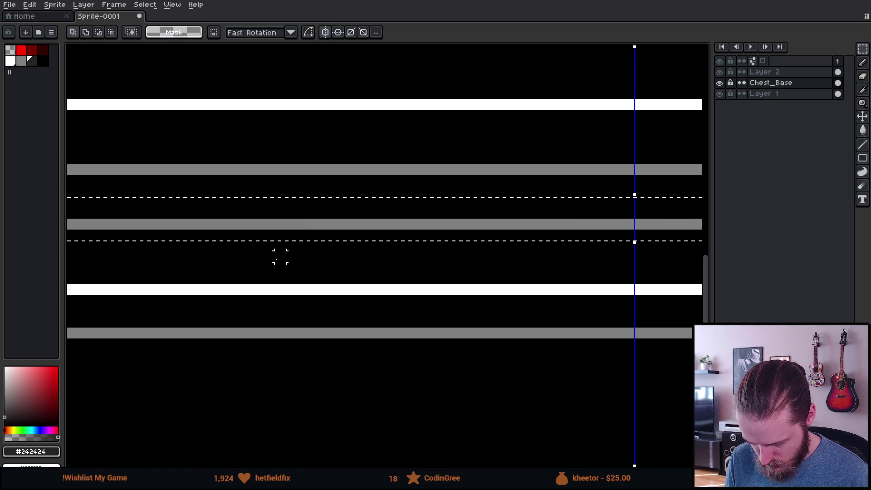
# On Layer 2, move the selected trim lines down and reposition the middle white line
pyautogui.hscroll(-5, 439, 204)
pyautogui.press('Right')
pyautogui.click(767, 73)
pyautogui.moveTo(418, 189); pyautogui.dragTo(432, 210)
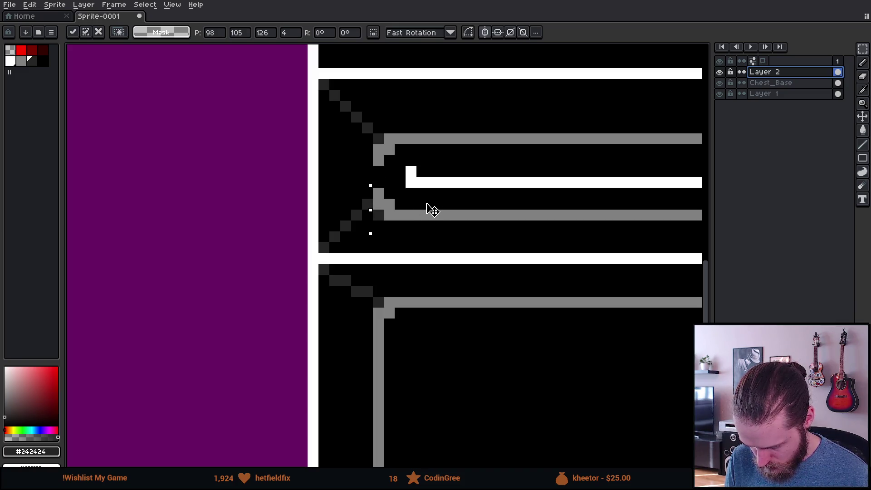
pyautogui.press('Return')
pyautogui.scroll(-4, 443, 247)
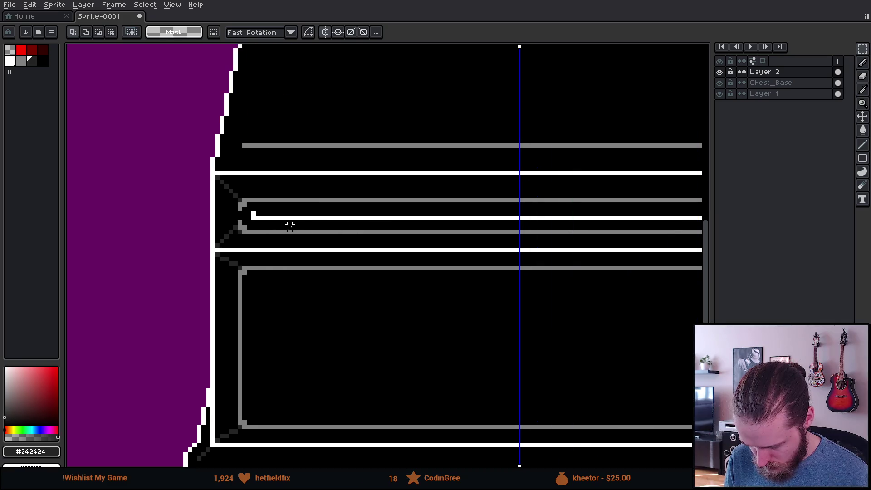
pyautogui.moveTo(239, 200)
pyautogui.mouseDown()
pyautogui.moveTo(518, 208)
pyautogui.moveTo(521, 223)
pyautogui.moveTo(476, 213)
pyautogui.mouseUp()
pyautogui.click(476, 217)
pyautogui.press('Return')
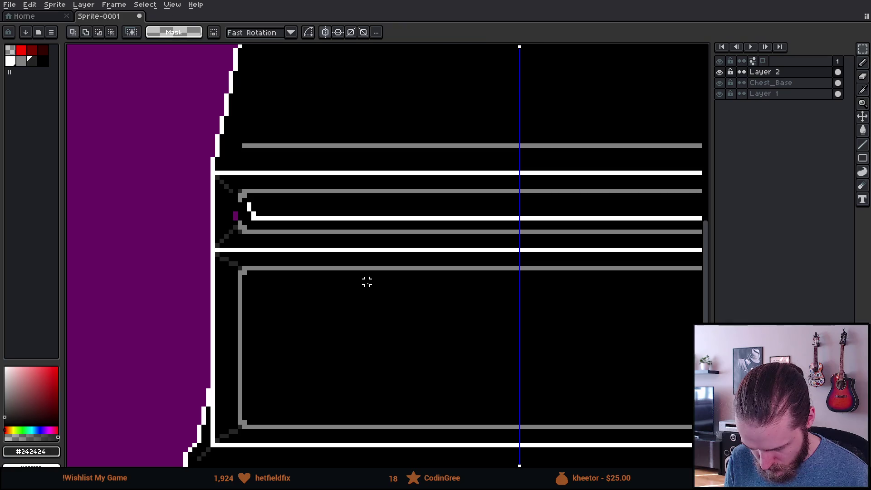
# Bucket-fill the stray white line black
pyautogui.scroll(3, 245, 224)
pyautogui.press('i')
pyautogui.click(304, 136)
pyautogui.press('g')
pyautogui.click(283, 210)
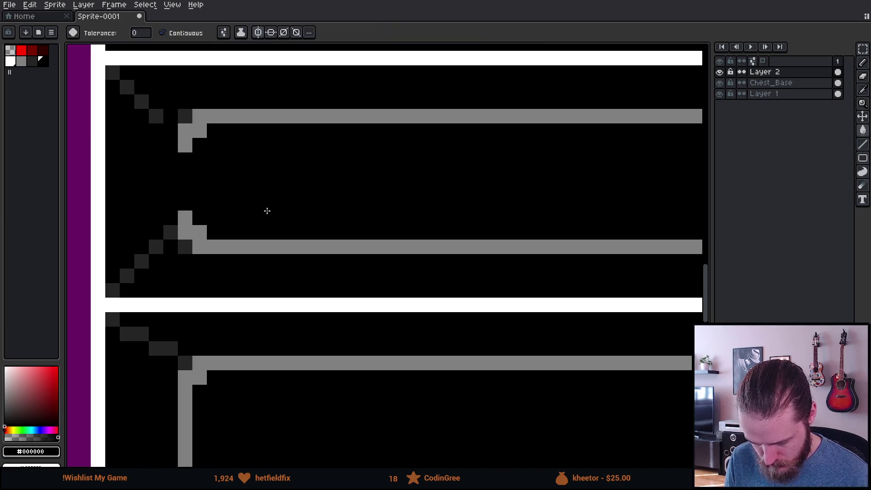
# Draw a grey column down the frame's left side
pyautogui.press('i')
pyautogui.click(184, 144)
pyautogui.press('b')
pyautogui.moveTo(185, 155); pyautogui.dragTo(193, 204)
pyautogui.scroll(-5, 230, 224)
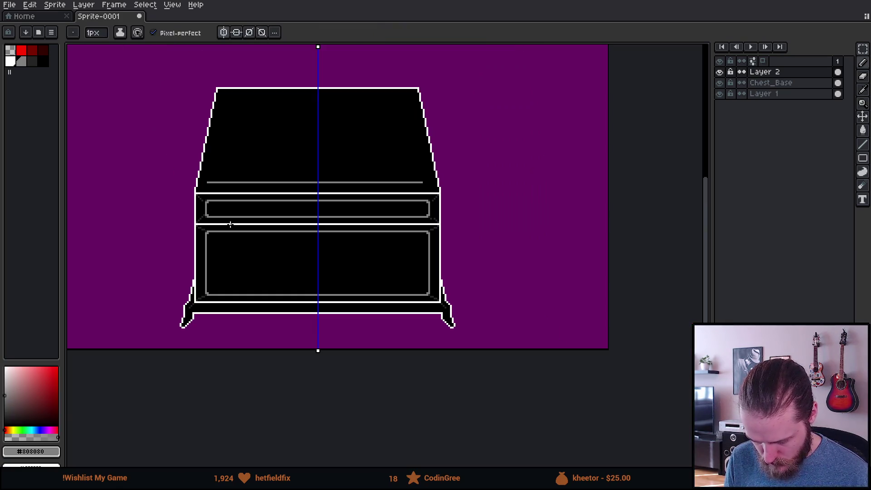
pyautogui.scroll(5, 194, 217)
# Black out the old dark staircase and stray pixels near the frame's left edge
pyautogui.press('i')
pyautogui.click(249, 250)
pyautogui.press('b')
pyautogui.moveTo(239, 209)
pyautogui.mouseDown()
pyautogui.moveTo(220, 242)
pyautogui.moveTo(175, 276)
pyautogui.mouseUp()
pyautogui.click(195, 253)
pyautogui.press('i')
pyautogui.click(282, 210)
pyautogui.press('b')
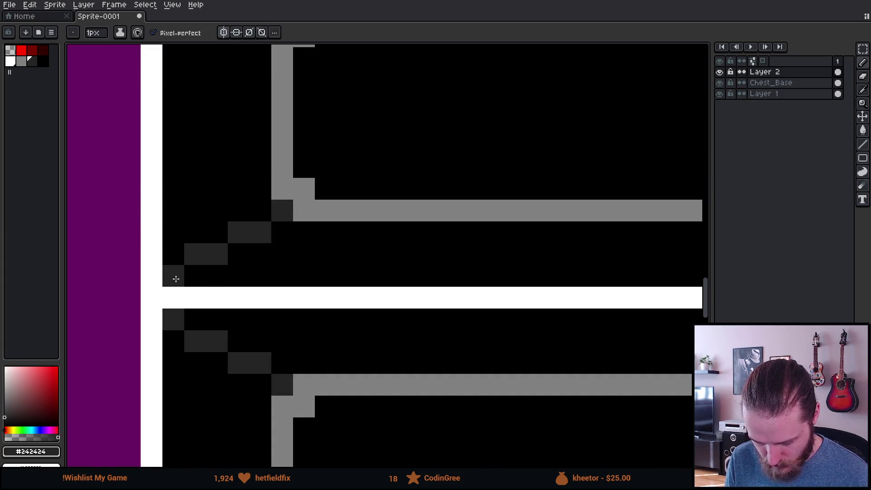
pyautogui.scroll(-3, 195, 253)
pyautogui.scroll(4, 195, 253)
pyautogui.press('i')
pyautogui.click(255, 237)
pyautogui.press('b')
pyautogui.moveTo(241, 186); pyautogui.dragTo(214, 163)
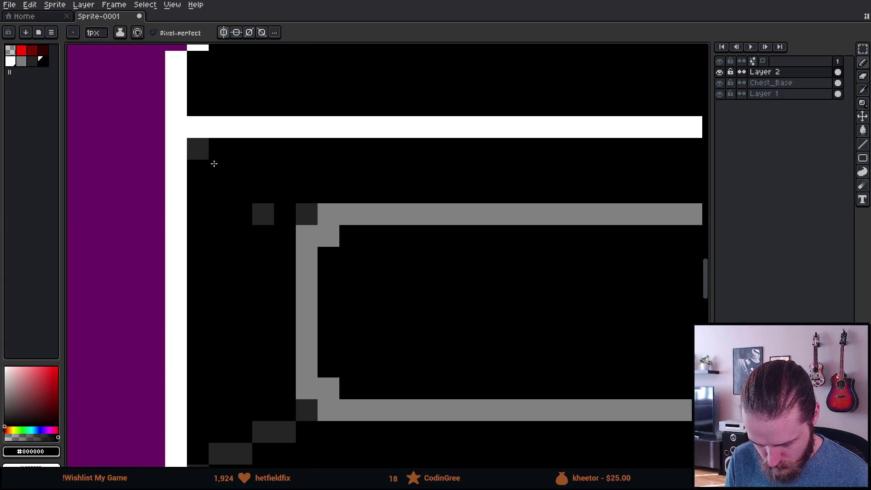
pyautogui.click(263, 213)
# Draw a #242424 staircase bevel from the frame corner to the white bar
pyautogui.press('i')
pyautogui.click(306, 214)
pyautogui.press('b')
pyautogui.moveTo(285, 192); pyautogui.dragTo(197, 151)
pyautogui.scroll(-5, 198, 152)
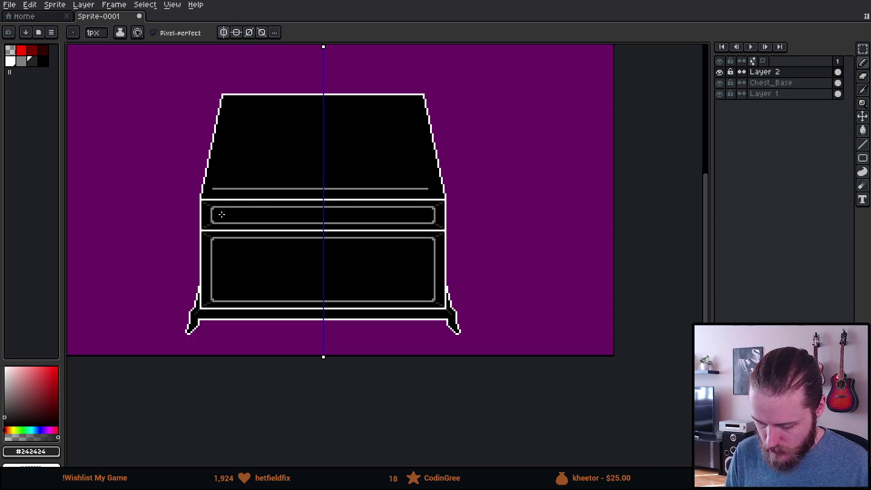
# Draw a grey #808080 staircase up-left from the frame corner
pyautogui.scroll(4, 205, 217)
pyautogui.press('i')
pyautogui.click(241, 150)
pyautogui.press('b')
pyautogui.moveTo(222, 149); pyautogui.dragTo(117, 81)
# Bucket-fill the old grey line with black sampled from the canvas
pyautogui.scroll(-6, 182, 186)
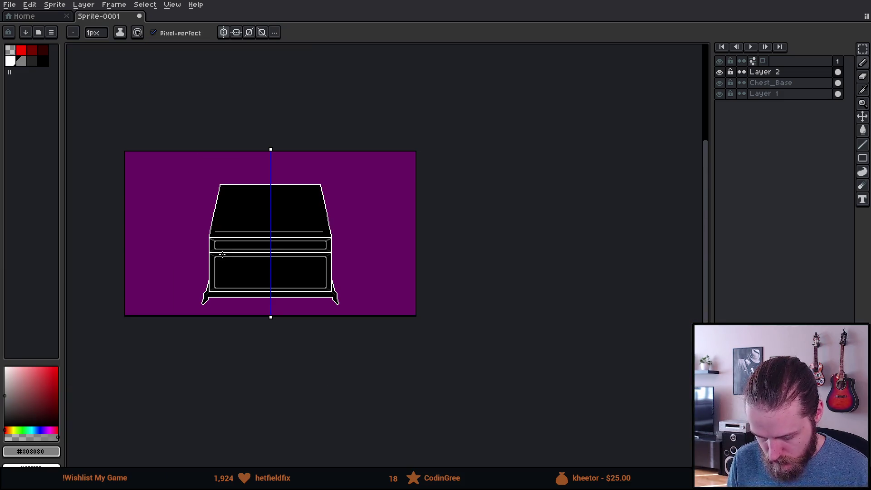
pyautogui.scroll(3, 223, 254)
pyautogui.press('v')
pyautogui.press('b')
pyautogui.moveTo(213, 286); pyautogui.dragTo(231, 307)
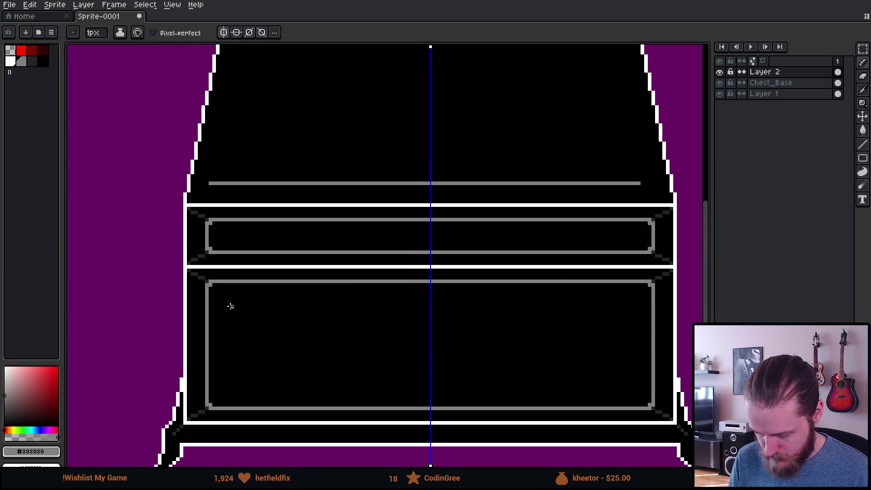
pyautogui.scroll(2, 205, 173)
pyautogui.press('i')
pyautogui.click(220, 183)
pyautogui.press('g')
pyautogui.click(219, 183)
# Draw a horizontal grey line along the lid's base
pyautogui.keyDown('alt'); pyautogui.click(228, 250); pyautogui.keyUp('alt')
pyautogui.press('b')
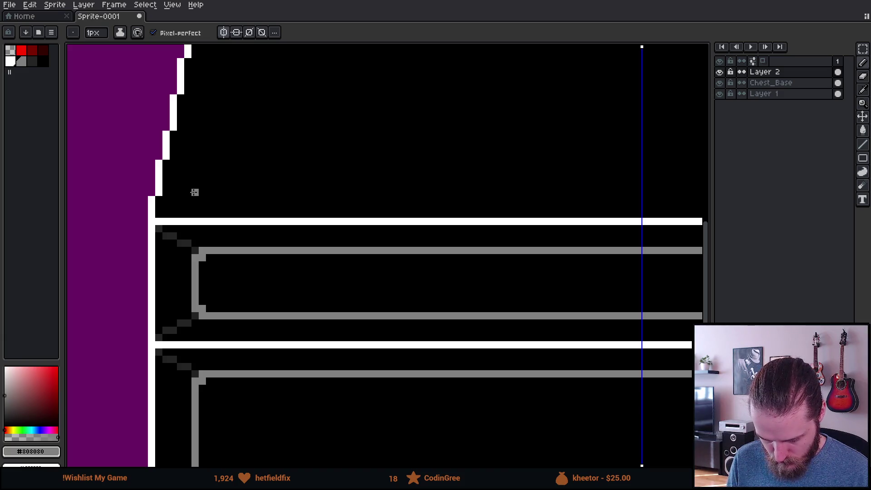
pyautogui.moveTo(193, 190); pyautogui.dragTo(681, 191)
pyautogui.scroll(-3, 417, 258)
pyautogui.moveTo(438, 265); pyautogui.dragTo(342, 275)
pyautogui.scroll(-1, 279, 305)
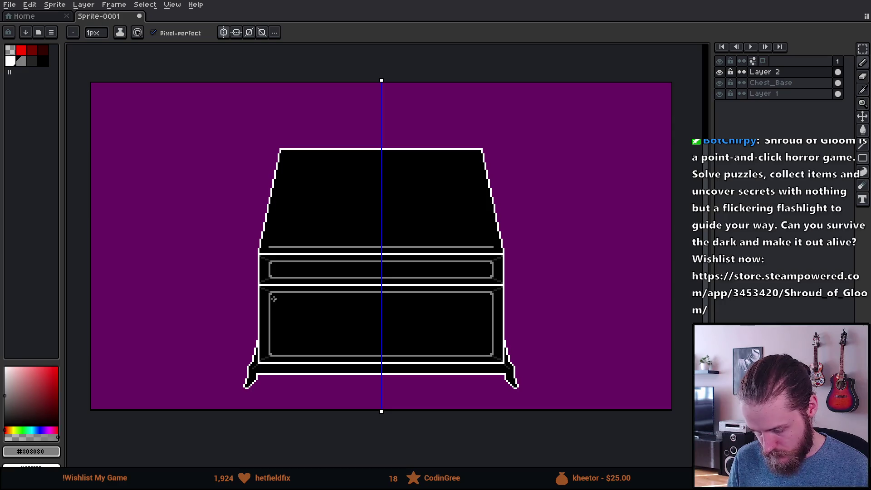
pyautogui.scroll(1, 272, 253)
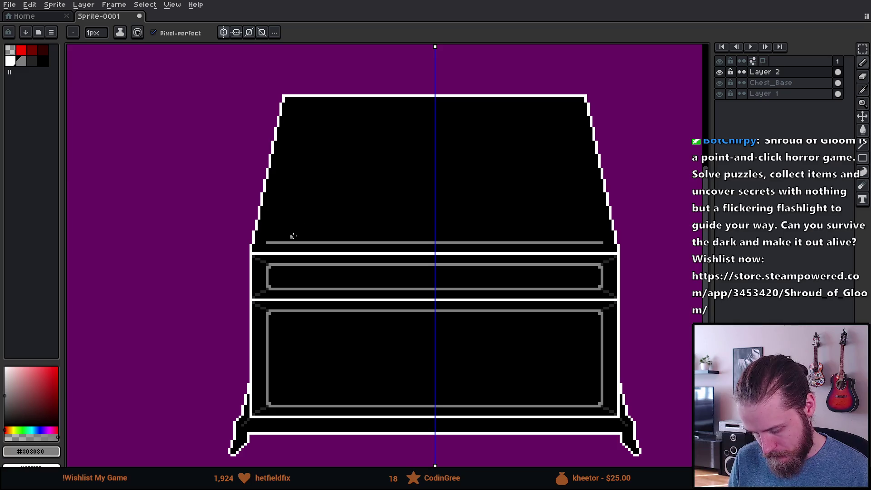
pyautogui.scroll(3, 290, 240)
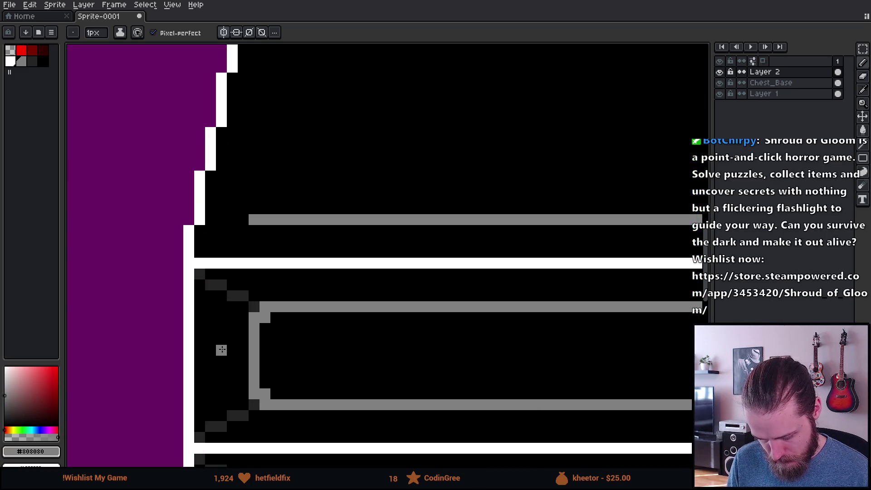
# Draw a grey #808080 line just inside the lid's top edge
pyautogui.keyDown('alt'); pyautogui.click(261, 187); pyautogui.keyUp('alt')
pyautogui.scroll(-2, 270, 216)
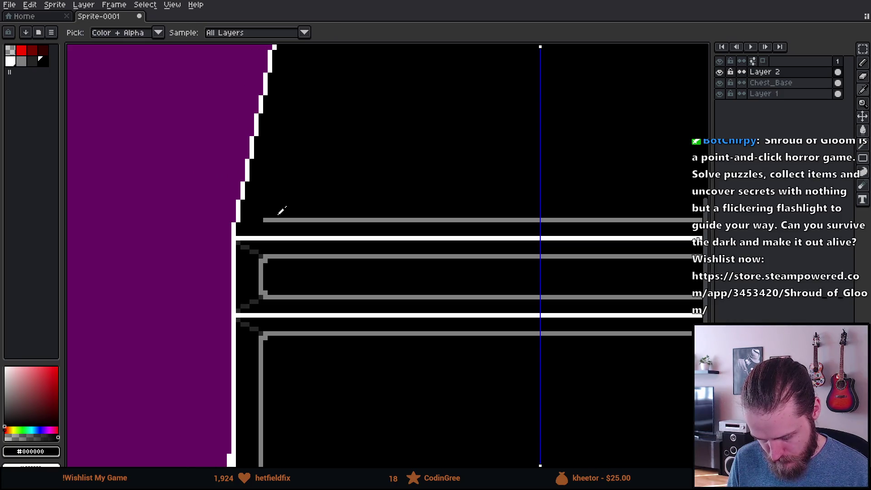
pyautogui.keyDown('alt'); pyautogui.click(280, 219); pyautogui.keyUp('alt')
pyautogui.scroll(5, 263, 166)
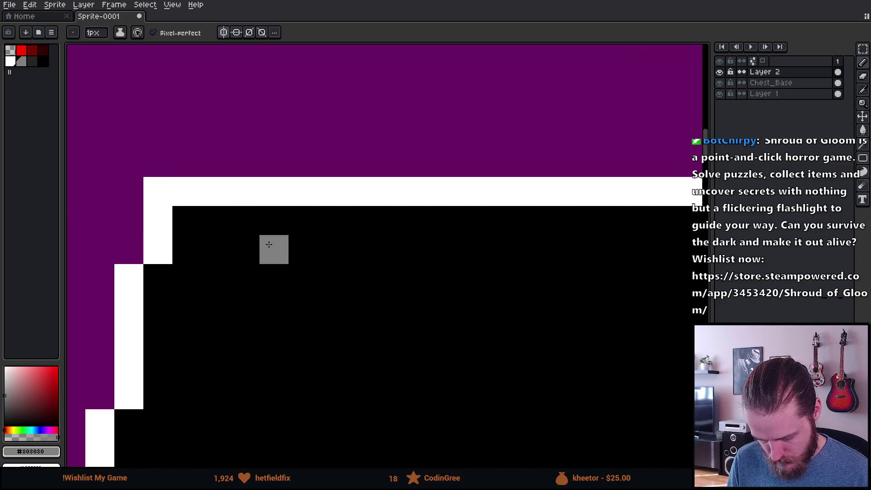
pyautogui.scroll(-4, 335, 249)
pyautogui.scroll(-2, 335, 248)
pyautogui.moveTo(389, 250); pyautogui.dragTo(665, 253)
pyautogui.scroll(-2, 535, 302)
pyautogui.moveTo(574, 366); pyautogui.dragTo(418, 287)
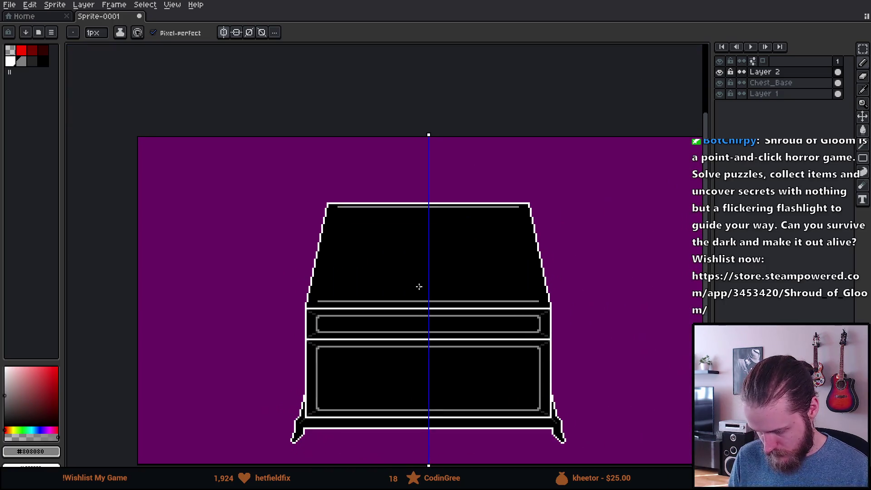
pyautogui.scroll(3, 338, 276)
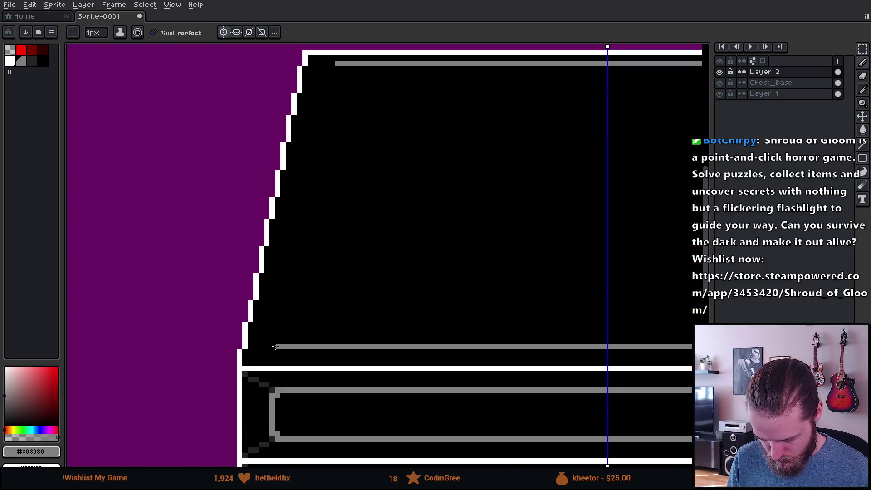
# Add grey diagonals down the lid's left side, joining the top bar to the bottom bar
pyautogui.keyDown('shift'); pyautogui.click(336, 62); pyautogui.keyUp('shift')
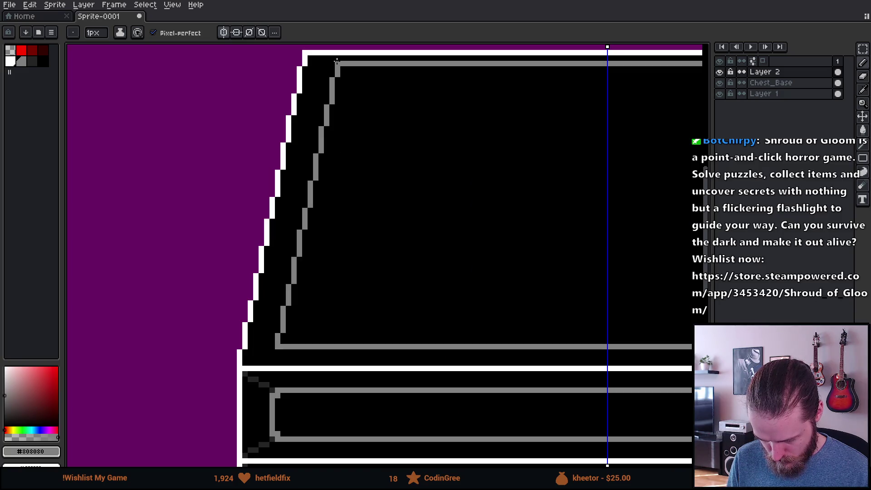
pyautogui.scroll(-3, 360, 166)
pyautogui.moveTo(429, 224); pyautogui.dragTo(357, 222)
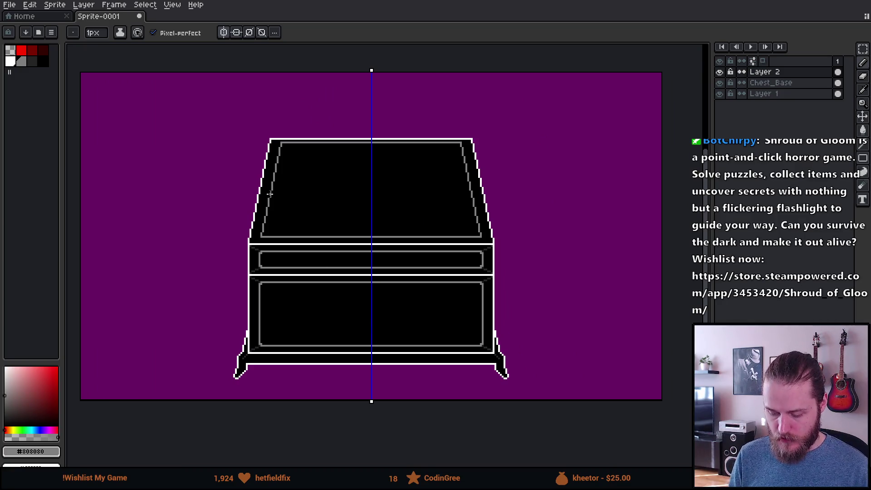
pyautogui.scroll(3, 269, 194)
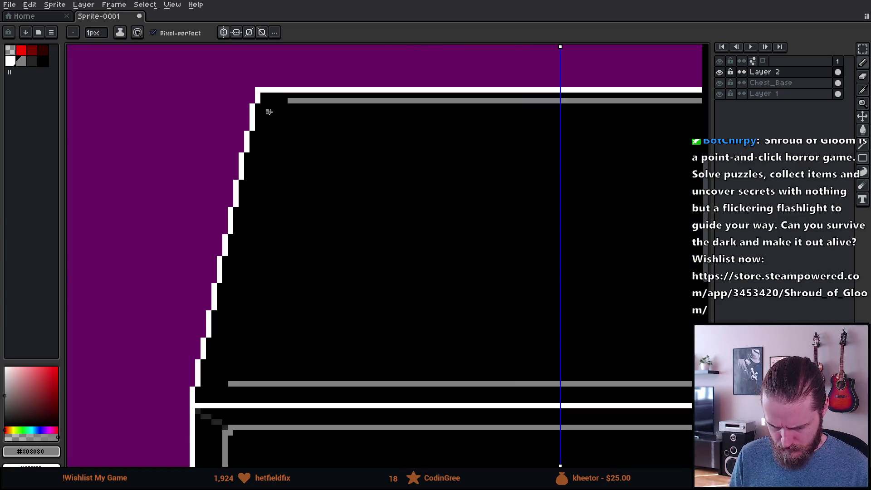
pyautogui.scroll(2, 270, 117)
pyautogui.click(326, 95)
pyautogui.scroll(-2, 325, 96)
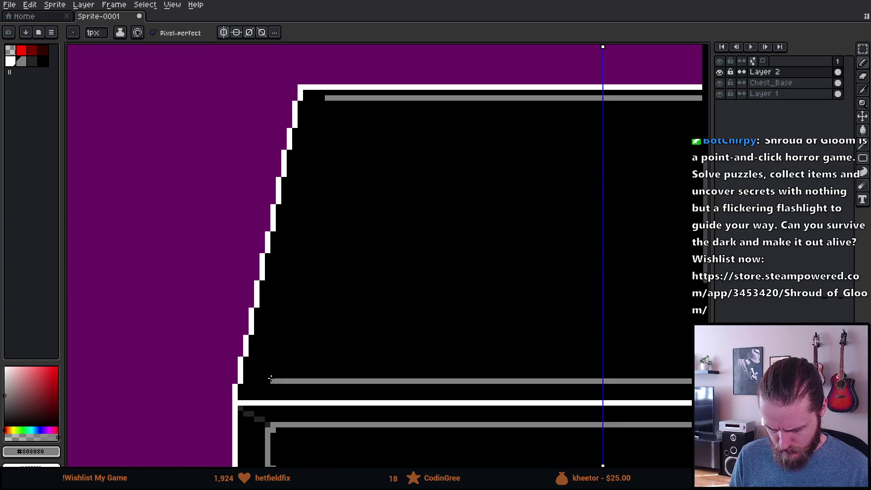
pyautogui.keyDown('shift'); pyautogui.click(271, 378); pyautogui.keyUp('shift')
pyautogui.scroll(-4, 280, 375)
pyautogui.scroll(2, 418, 423)
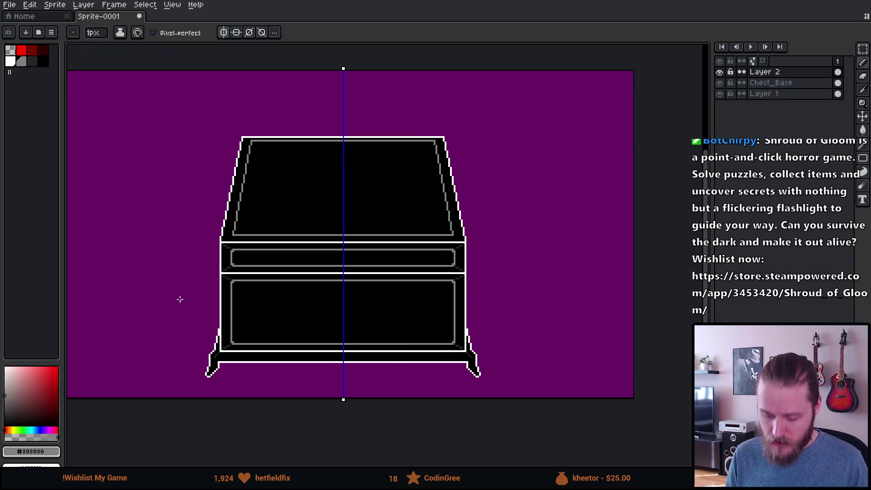
pyautogui.scroll(3, 269, 240)
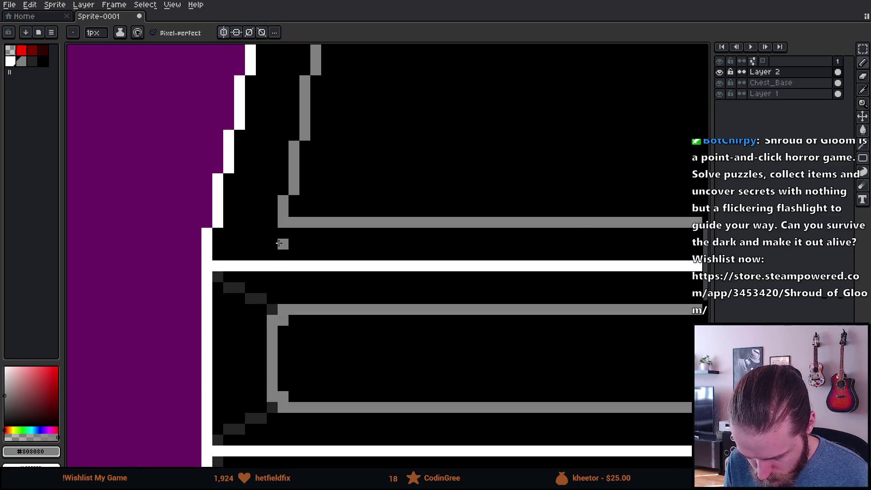
# Draw a dark grey #242424 diagonal along the lid's left edge
pyautogui.keyDown('alt'); pyautogui.click(278, 241); pyautogui.keyUp('alt')
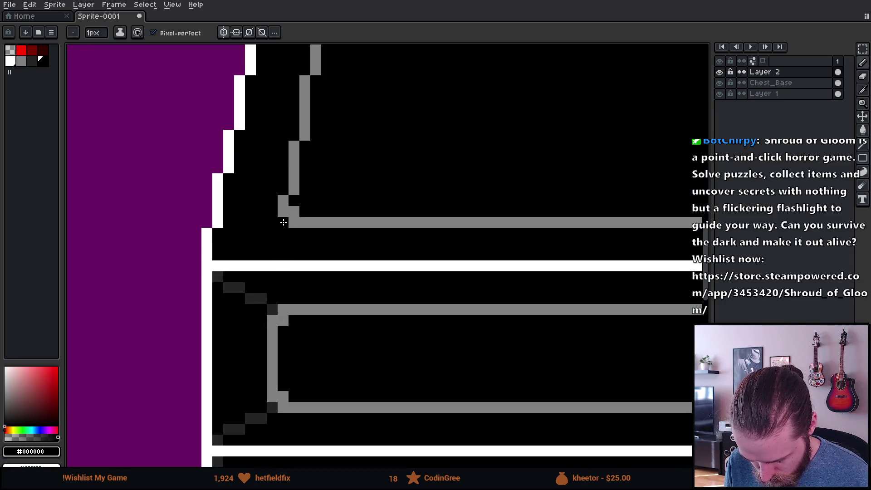
pyautogui.scroll(-4, 318, 263)
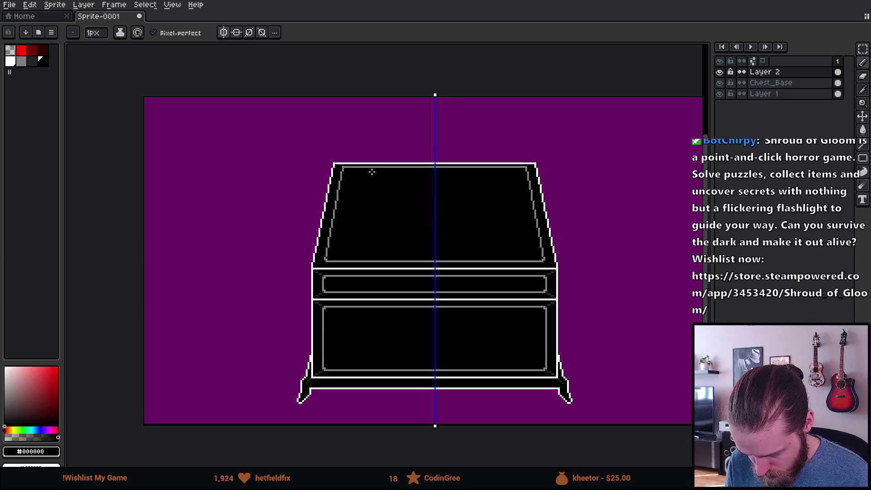
pyautogui.scroll(4, 362, 173)
pyautogui.scroll(-3, 334, 173)
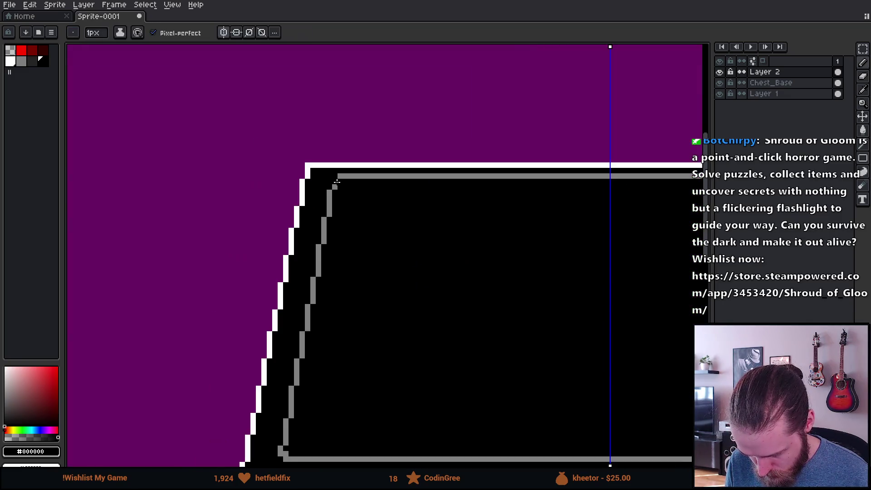
pyautogui.scroll(3, 326, 371)
pyautogui.keyDown('alt'); pyautogui.click(284, 332); pyautogui.keyUp('alt')
pyautogui.moveTo(232, 276); pyautogui.dragTo(324, 237)
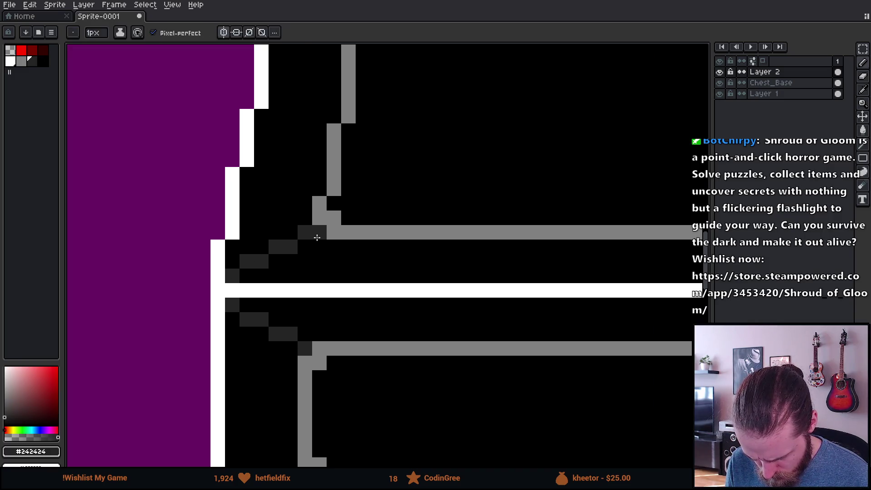
# Paint a #242424 strip along the inner top edge, then hide Layer 2 to check
pyautogui.scroll(-5, 317, 237)
pyautogui.scroll(6, 352, 78)
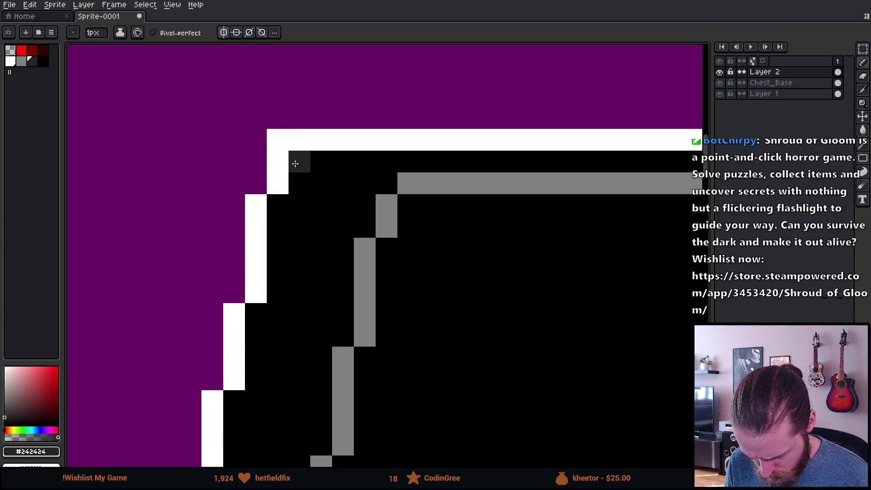
pyautogui.moveTo(295, 163); pyautogui.dragTo(391, 162)
pyautogui.scroll(-6, 331, 245)
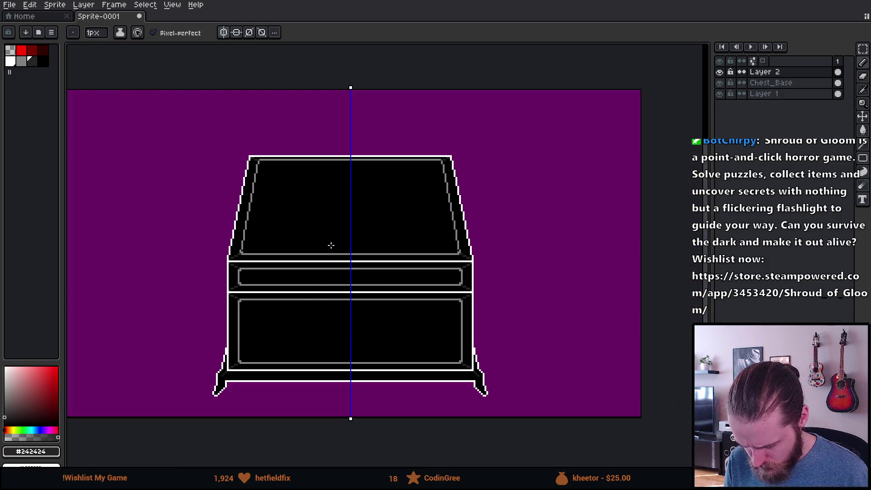
pyautogui.scroll(-2, 463, 339)
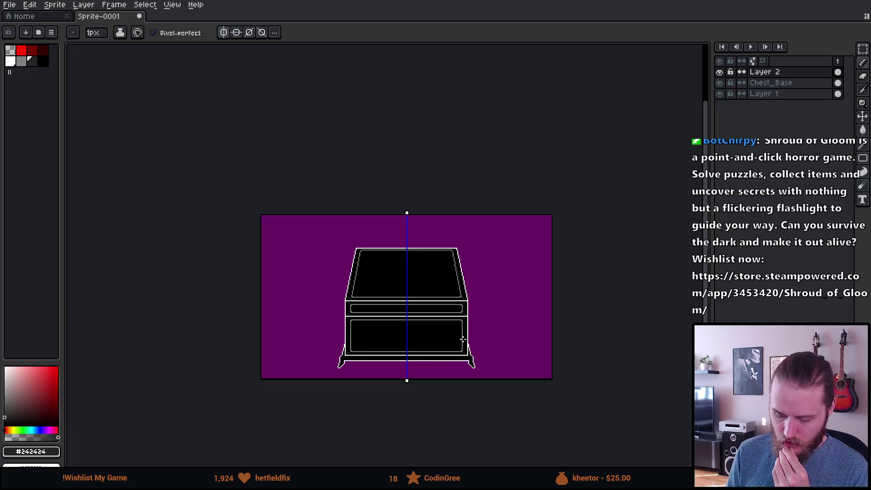
pyautogui.scroll(2, 473, 343)
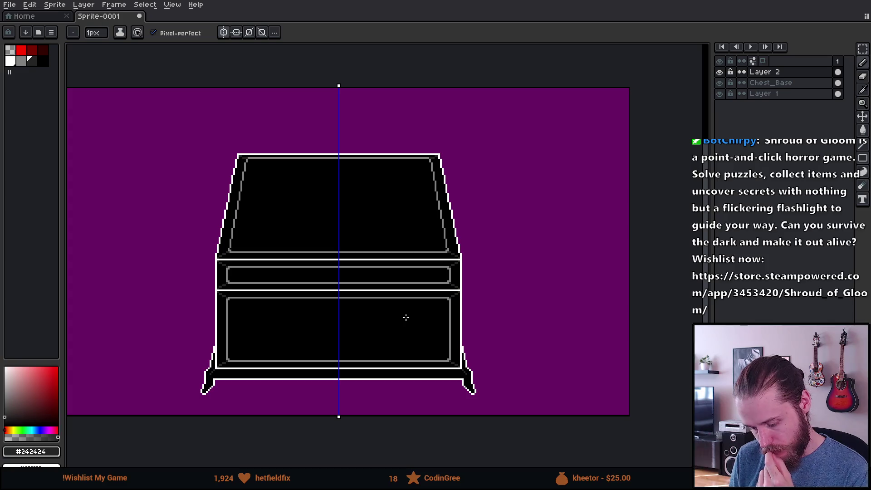
pyautogui.click(721, 72)
# Toggle the Layer 2, Chest_Base and background visibility to compare, leaving Layer 2 hidden
pyautogui.click(723, 72)
pyautogui.click(724, 72)
pyautogui.click(723, 72)
pyautogui.click(723, 72)
pyautogui.click(723, 72)
pyautogui.click(721, 83)
pyautogui.click(724, 94)
pyautogui.click(723, 93)
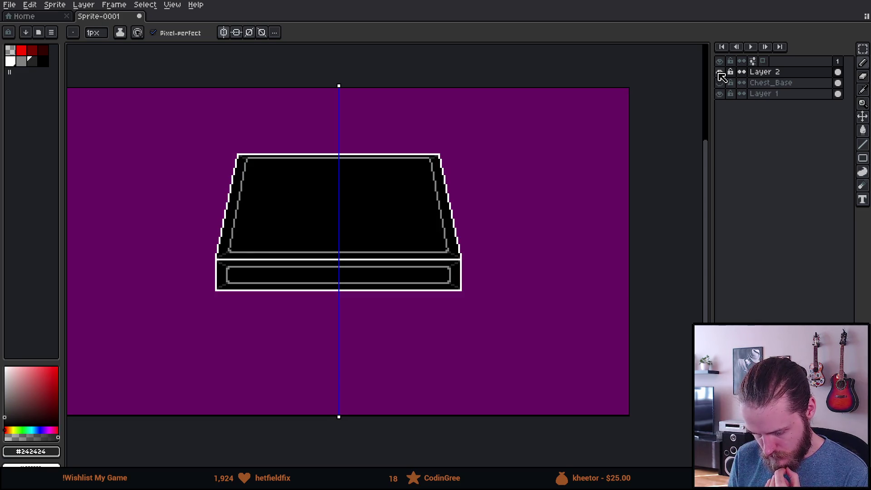
pyautogui.click(721, 72)
pyautogui.click(721, 83)
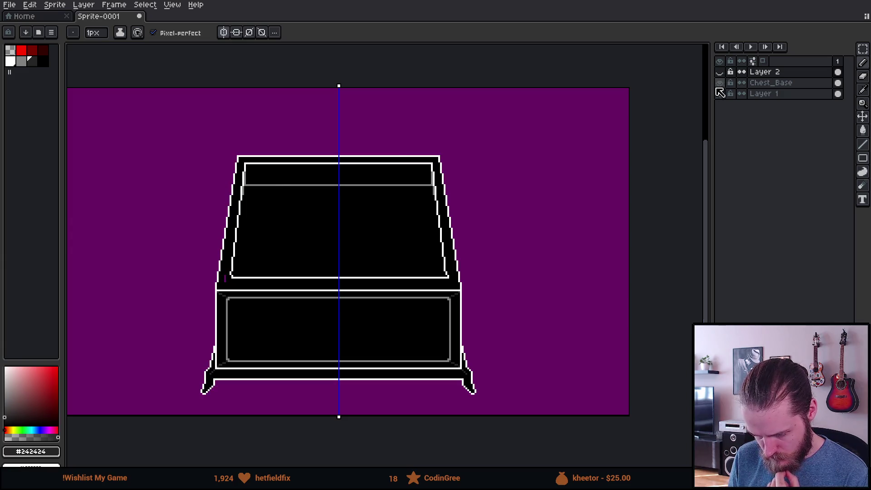
# On Chest_Base, paint the purple gap column and a stray corner pixel black
pyautogui.scroll(5, 227, 277)
pyautogui.keyDown('alt'); pyautogui.click(245, 340); pyautogui.keyUp('alt')
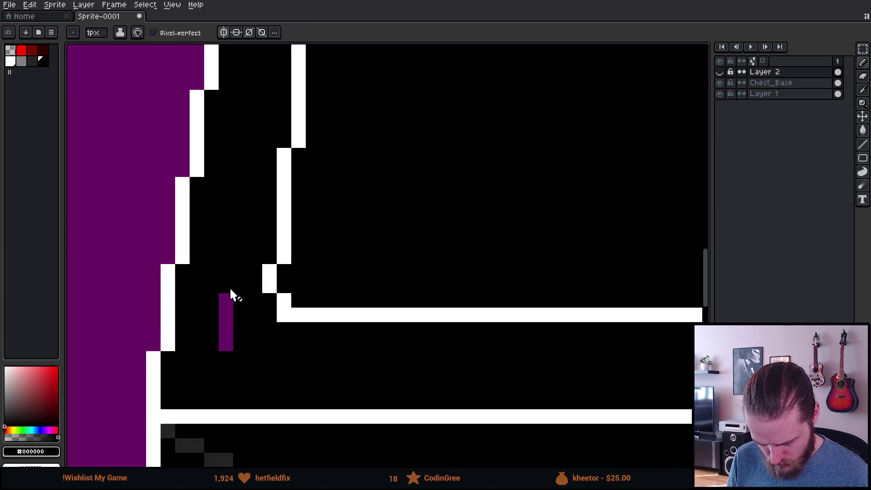
pyautogui.click(720, 72)
pyautogui.click(720, 72)
pyautogui.click(772, 82)
pyautogui.moveTo(225, 287); pyautogui.dragTo(222, 352)
pyautogui.scroll(-5, 254, 370)
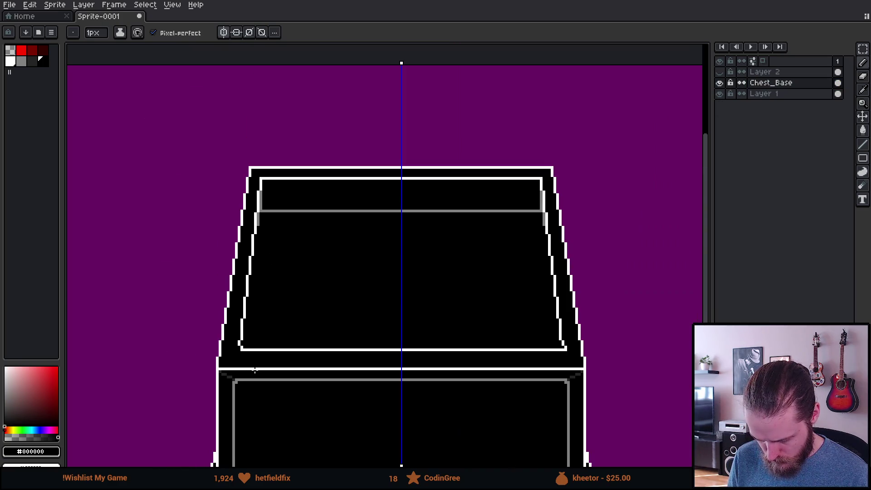
pyautogui.scroll(-1, 255, 370)
pyautogui.moveTo(240, 379); pyautogui.dragTo(281, 336)
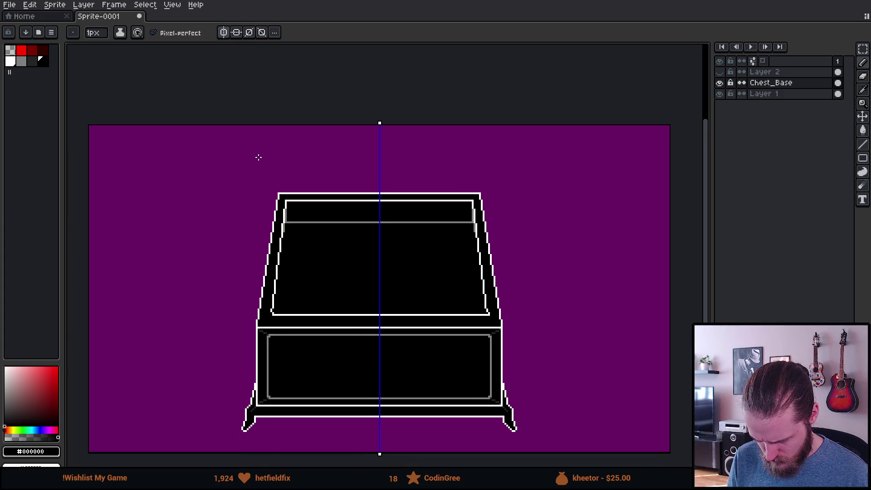
pyautogui.scroll(5, 363, 272)
pyautogui.click(362, 273)
# Shift the horizontal base line one pixel over with a rectangular selection
pyautogui.scroll(-5, 364, 271)
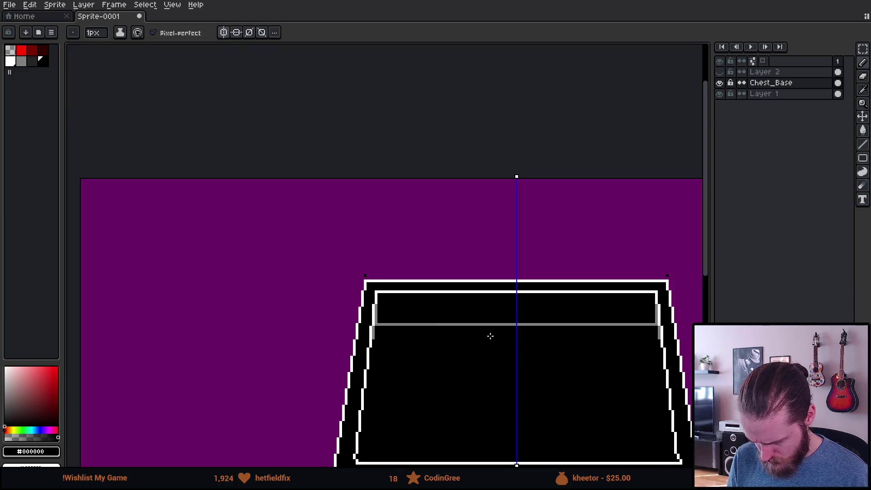
pyautogui.moveTo(496, 342); pyautogui.dragTo(448, 143)
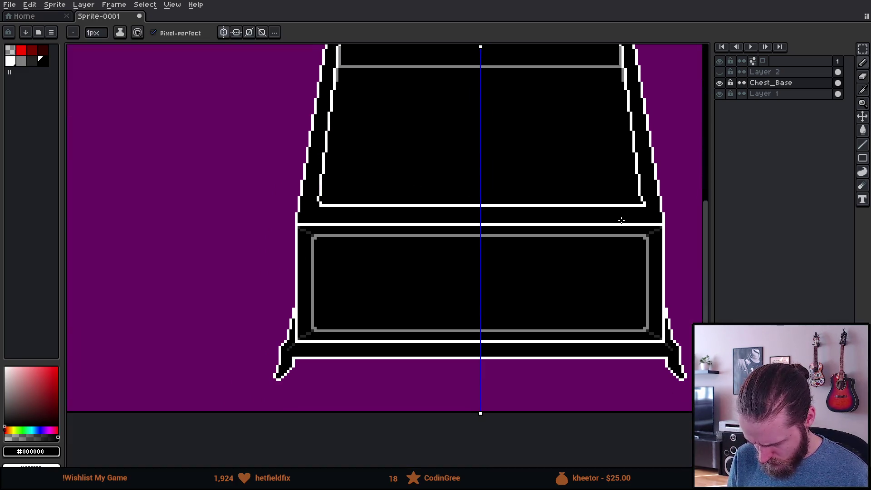
pyautogui.scroll(2, 377, 216)
pyautogui.press('m')
pyautogui.scroll(1, 282, 186)
pyautogui.moveTo(282, 194); pyautogui.dragTo(635, 236)
pyautogui.moveTo(568, 225); pyautogui.dragTo(558, 235)
pyautogui.press('Return')
# Bucket-fill the one-pixel purple hole black and go to the Home page
pyautogui.scroll(-3, 471, 307)
pyautogui.scroll(4, 548, 266)
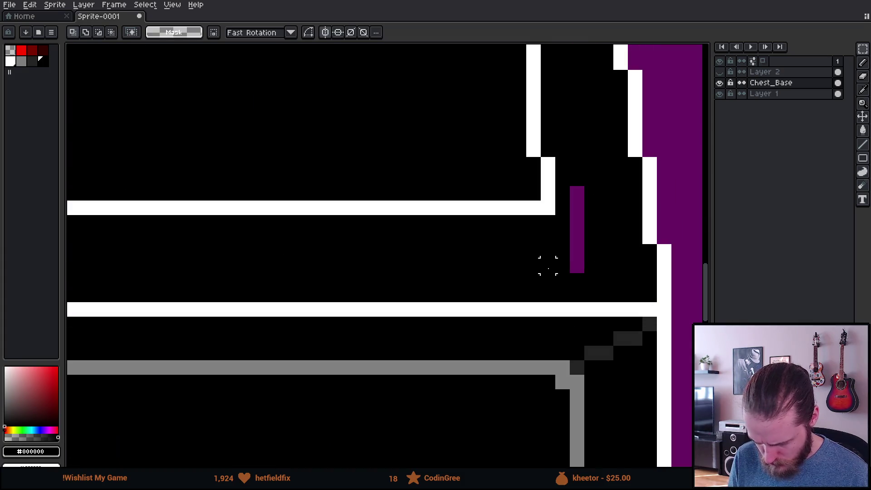
pyautogui.press('g')
pyautogui.click(575, 247)
pyautogui.scroll(-3, 551, 259)
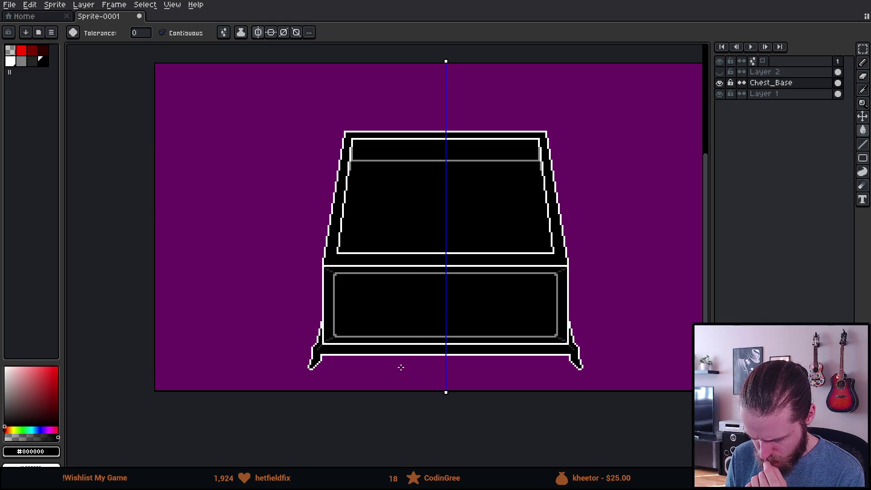
pyautogui.moveTo(470, 224)
pyautogui.mouseDown()
pyautogui.moveTo(422, 274)
pyautogui.moveTo(413, 263)
pyautogui.mouseUp()
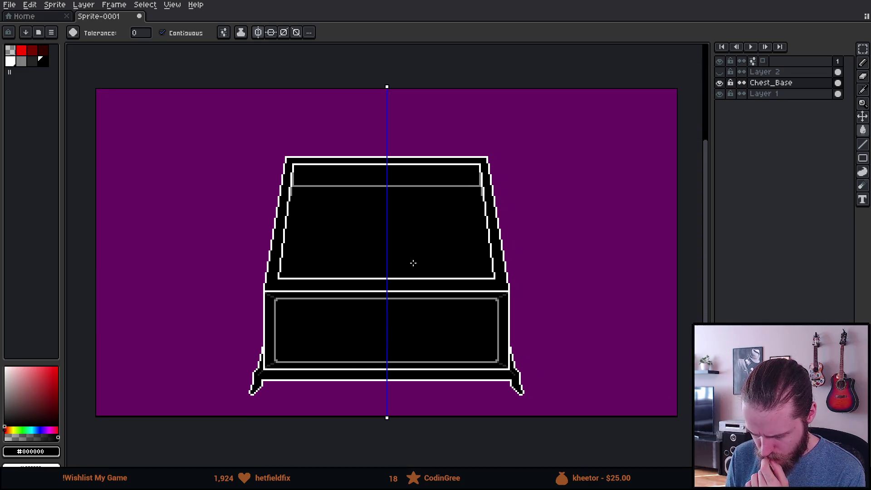
pyautogui.click(721, 72)
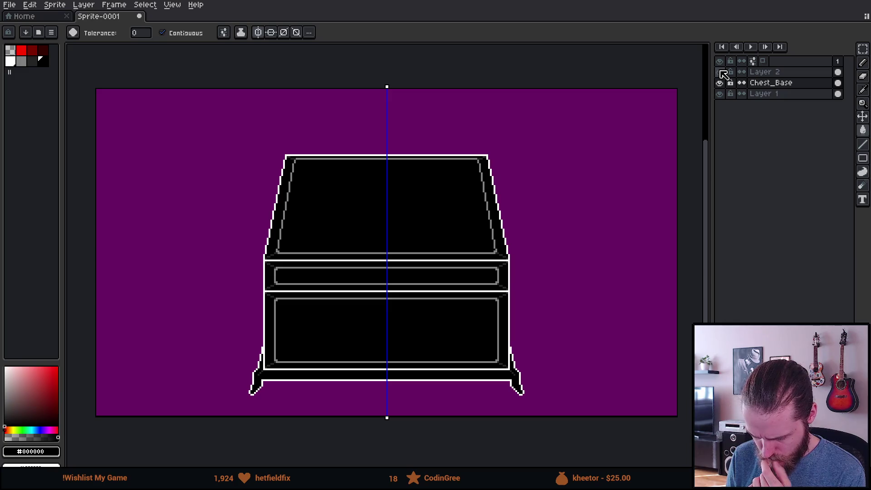
pyautogui.click(720, 72)
pyautogui.click(24, 16)
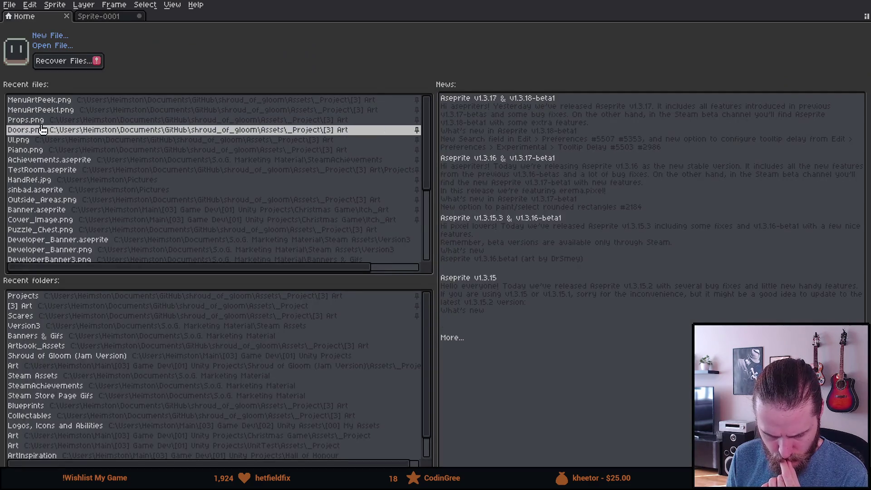
# Open Puzzle_Chest.png from the recent files list
pyautogui.scroll(-3, 96, 175)
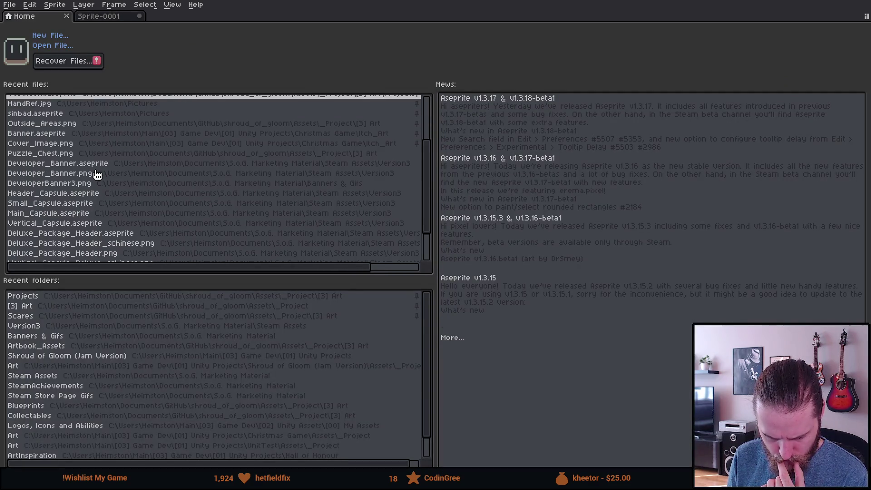
pyautogui.scroll(-2, 97, 175)
pyautogui.scroll(4, 97, 174)
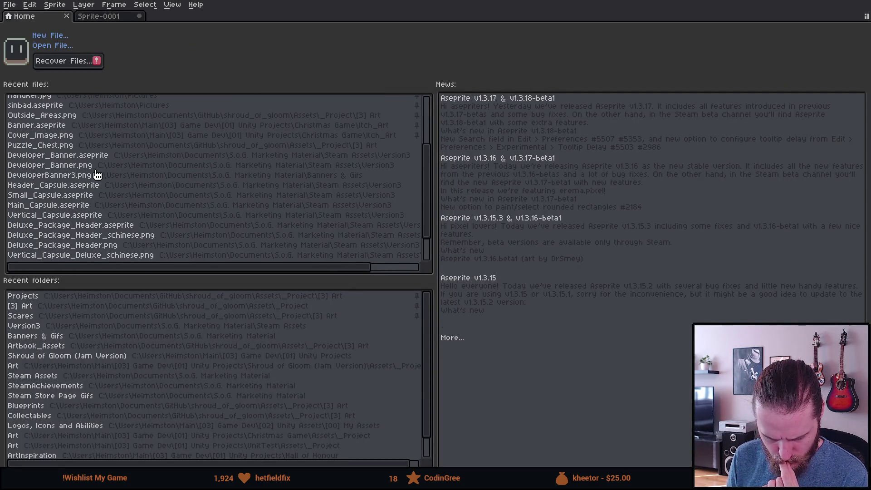
pyautogui.click(91, 203)
# Marquee-select the lower chest part in Puzzle_Chest.png and return to the Sprite-0001 tab
pyautogui.scroll(4, 418, 245)
pyautogui.moveTo(418, 245); pyautogui.dragTo(425, 304)
pyautogui.press('m')
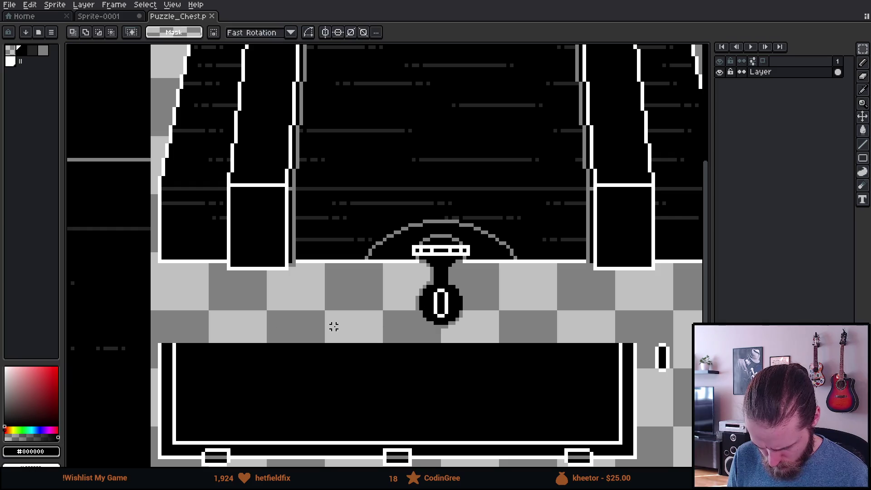
pyautogui.moveTo(161, 335); pyautogui.dragTo(650, 469)
pyautogui.click(98, 17)
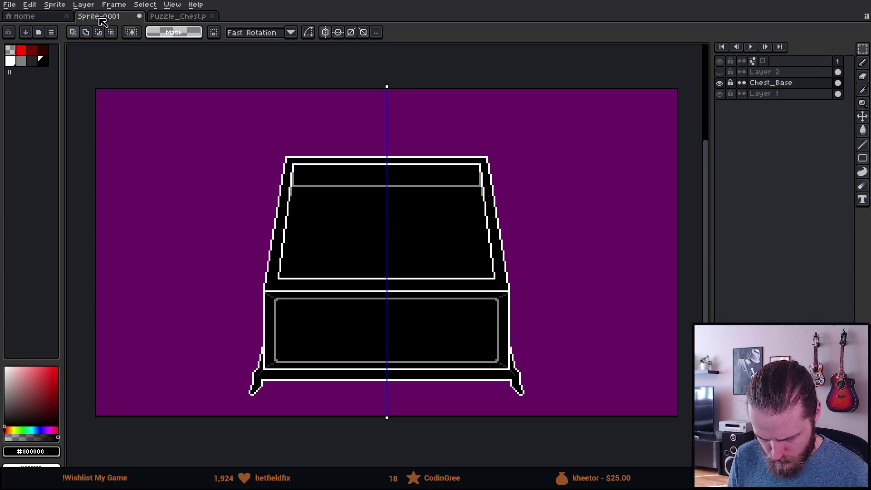
# Add a new layer and paste the copied chest part, moved up as the lid
pyautogui.hotkey('shift', 'n')
pyautogui.hotkey('ctrl', 'v')
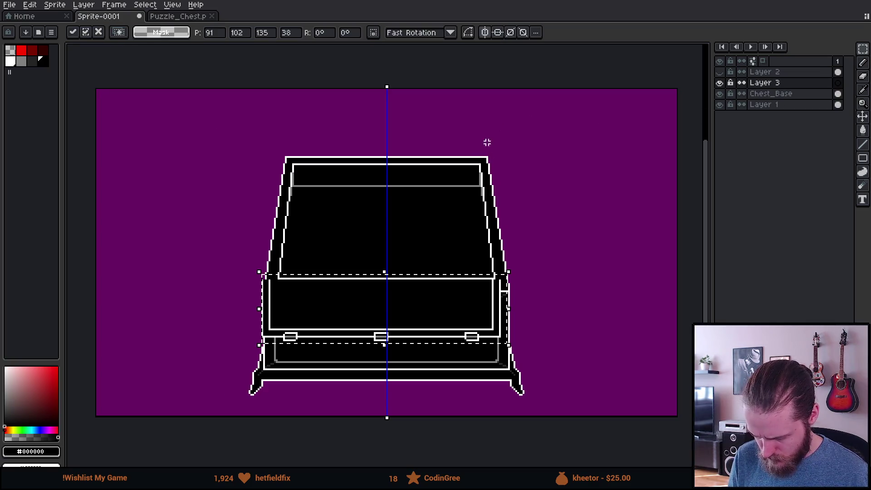
pyautogui.moveTo(385, 311); pyautogui.dragTo(386, 126)
pyautogui.scroll(2, 385, 126)
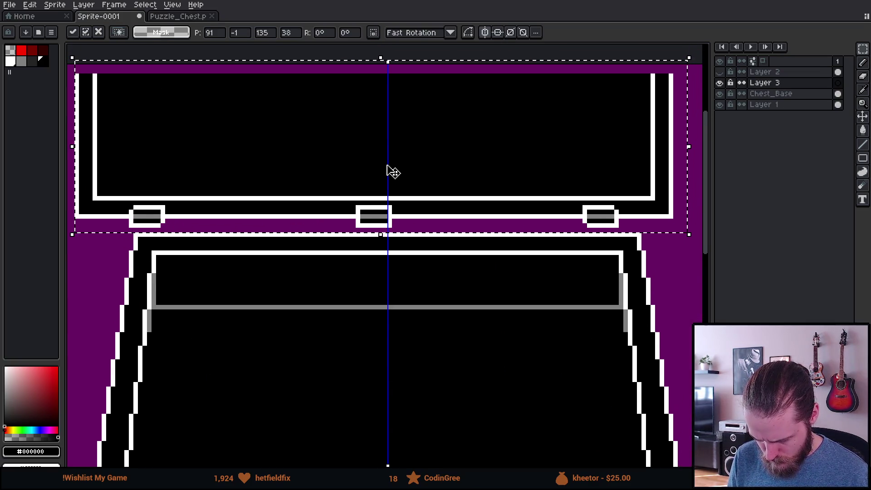
pyautogui.scroll(-1, 389, 174)
pyautogui.click(113, 116)
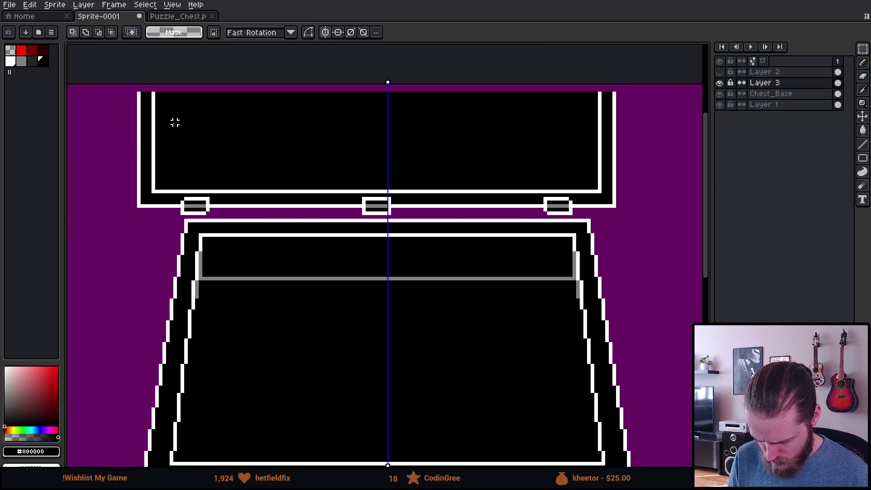
# Move the lid's left section right and its right part left to tighten it
pyautogui.moveTo(99, 71); pyautogui.dragTo(293, 221)
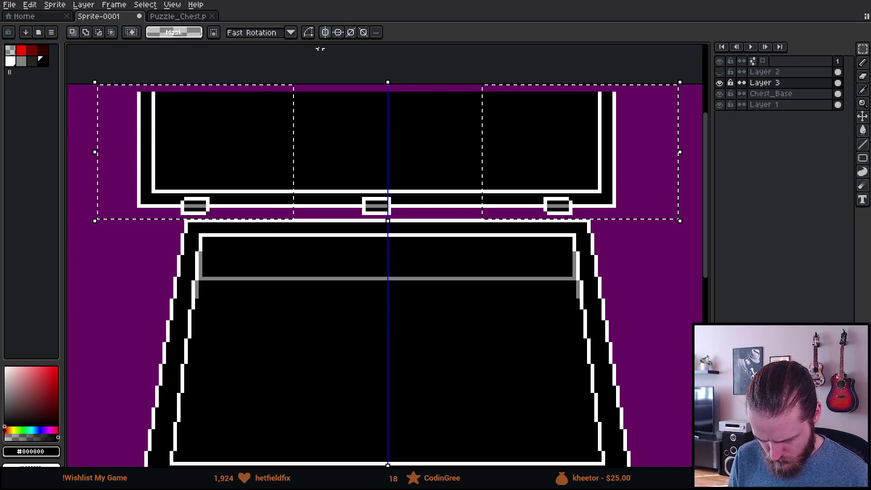
pyautogui.click(202, 103)
pyautogui.moveTo(89, 83)
pyautogui.mouseDown()
pyautogui.moveTo(177, 140)
pyautogui.moveTo(255, 217)
pyautogui.mouseUp()
pyautogui.moveTo(221, 194); pyautogui.dragTo(267, 193)
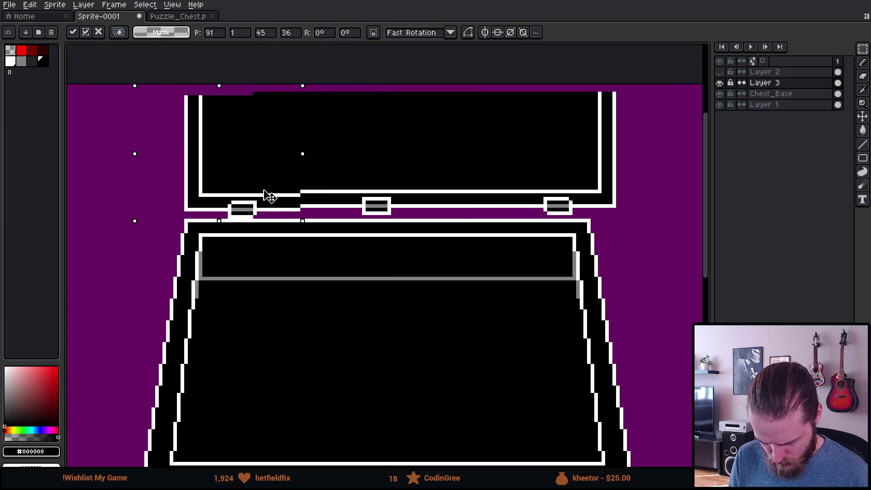
pyautogui.hotkey('ctrl', 'd')
pyautogui.moveTo(652, 82)
pyautogui.mouseDown()
pyautogui.moveTo(541, 146)
pyautogui.moveTo(467, 219)
pyautogui.mouseUp()
pyautogui.moveTo(564, 195)
pyautogui.mouseDown()
pyautogui.moveTo(528, 197)
pyautogui.moveTo(538, 191)
pyautogui.mouseUp()
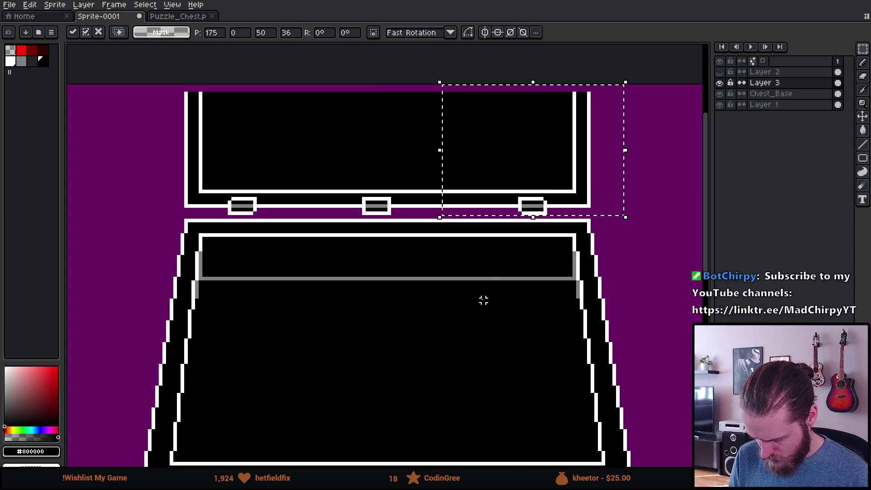
pyautogui.hotkey('ctrl', 'd')
# Paint over the middle hinge in black and close the gap in the white line
pyautogui.scroll(1, 336, 189)
pyautogui.moveTo(320, 165); pyautogui.dragTo(339, 228)
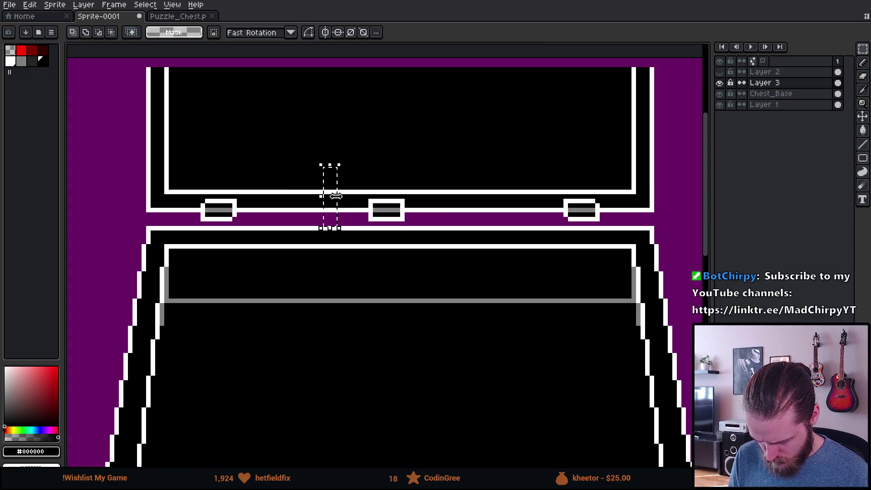
pyautogui.press('b')
pyautogui.moveTo(366, 218)
pyautogui.mouseDown()
pyautogui.moveTo(406, 216)
pyautogui.moveTo(365, 216)
pyautogui.mouseUp()
pyautogui.scroll(3, 375, 215)
pyautogui.keyDown('alt'); pyautogui.click(362, 207); pyautogui.keyUp('alt')
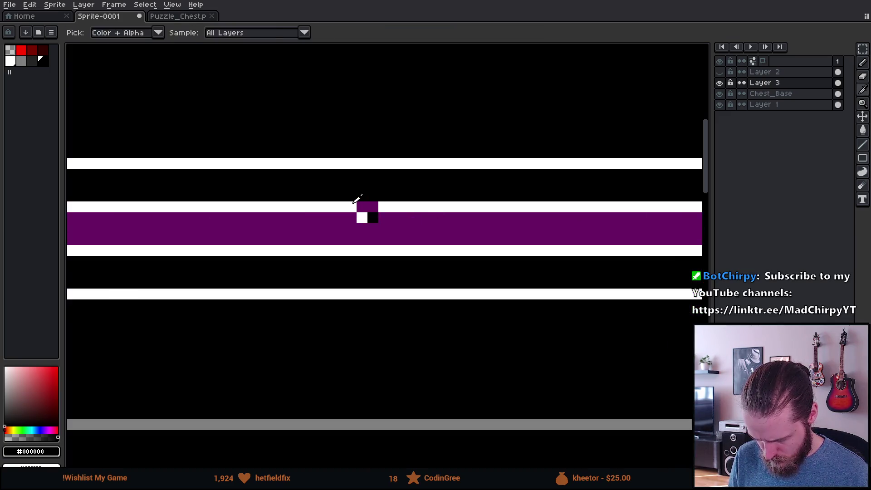
pyautogui.moveTo(362, 207); pyautogui.dragTo(373, 207)
pyautogui.hotkey('ctrl', 'z')
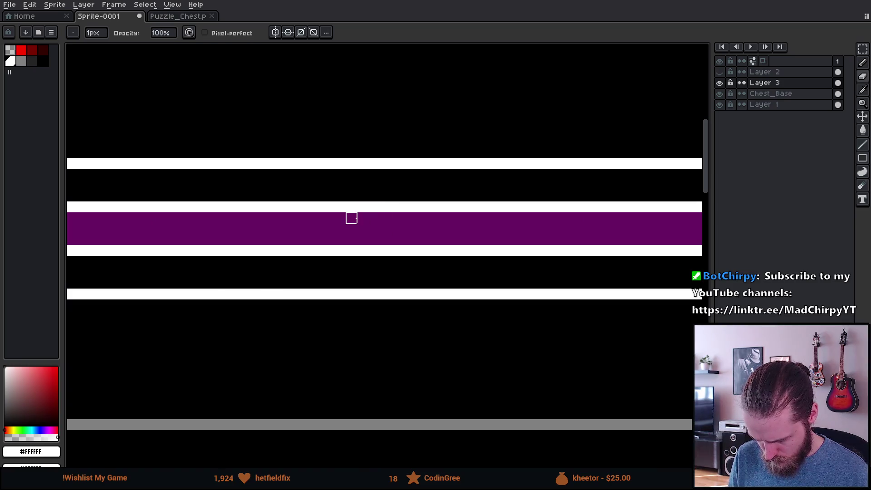
pyautogui.scroll(-3, 411, 273)
pyautogui.scroll(-2, 436, 292)
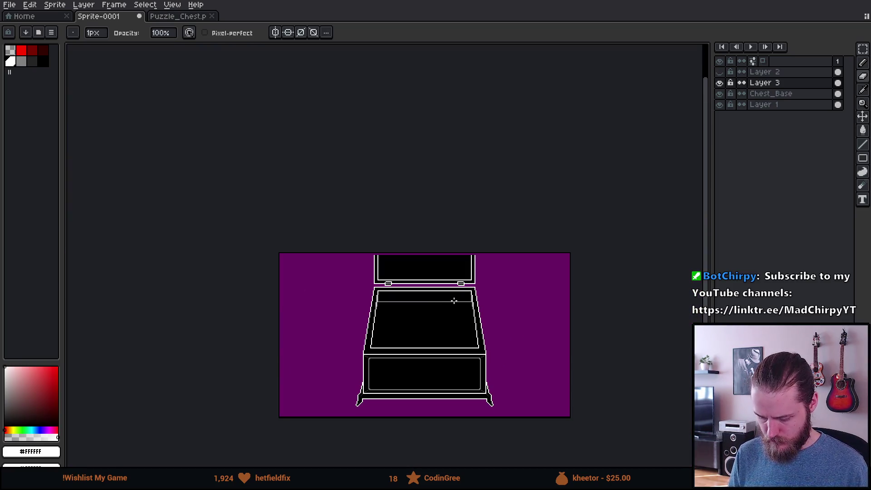
pyautogui.scroll(4, 454, 301)
# Lower the open lid about 20 pixels, stretch its top to the canvas top, then show the closed lid
pyautogui.press('m')
pyautogui.moveTo(82, 81)
pyautogui.mouseDown()
pyautogui.moveTo(265, 147)
pyautogui.moveTo(689, 248)
pyautogui.mouseUp()
pyautogui.moveTo(576, 221); pyautogui.dragTo(576, 236)
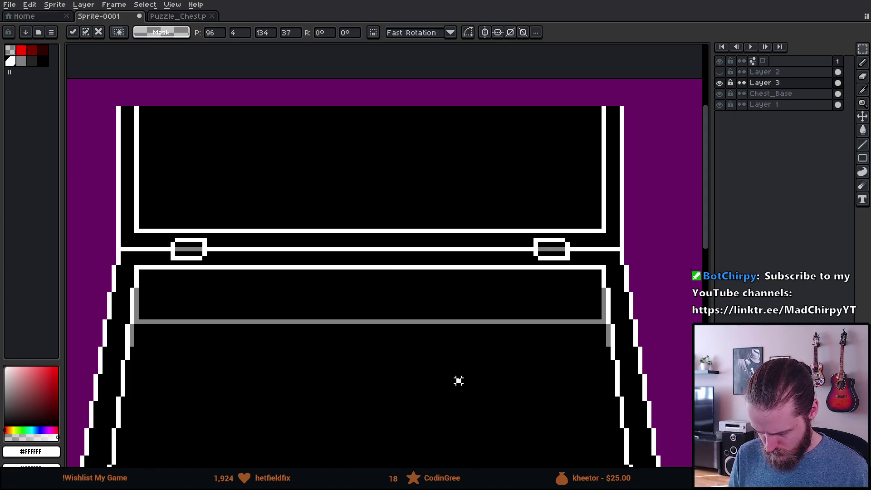
pyautogui.hotkey('ctrl', 'd')
pyautogui.moveTo(100, 90)
pyautogui.mouseDown()
pyautogui.moveTo(198, 121)
pyautogui.moveTo(658, 174)
pyautogui.mouseUp()
pyautogui.moveTo(379, 91); pyautogui.dragTo(379, 63)
pyautogui.hotkey('ctrl', 'd')
pyautogui.scroll(-5, 391, 331)
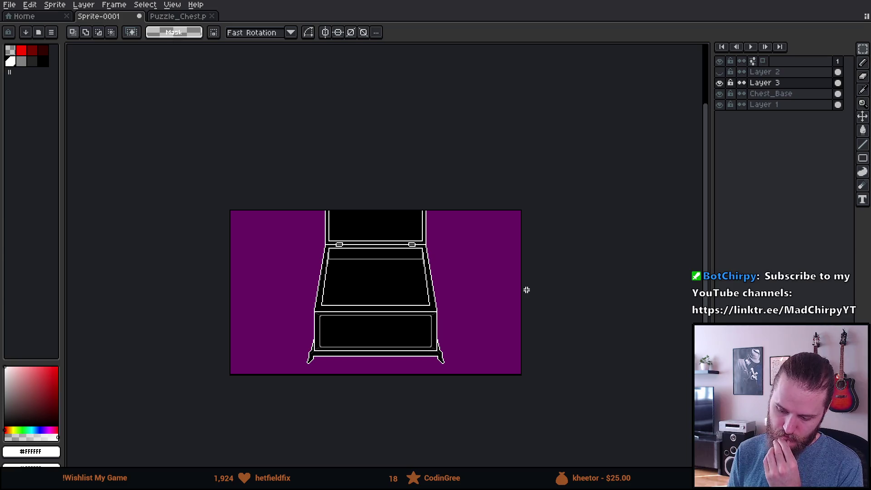
pyautogui.click(720, 83)
pyautogui.click(721, 72)
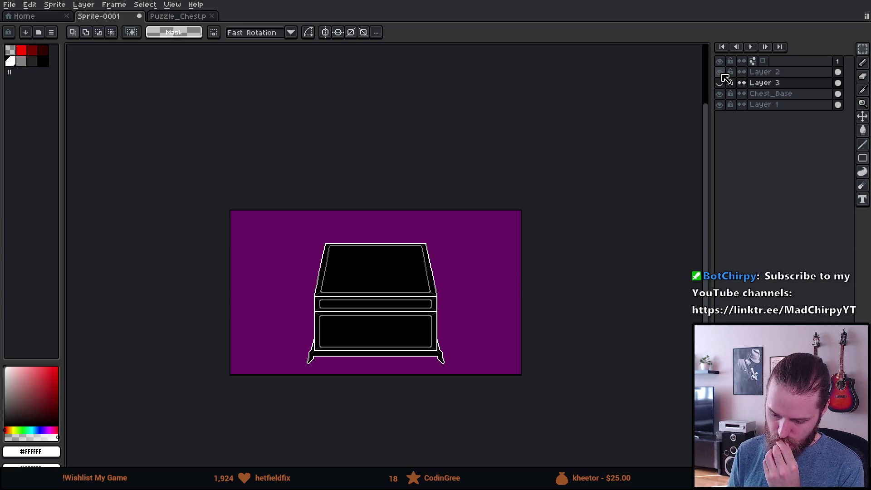
# Toggle the visibility of Layers 2 and 3 to compare the closed and open lids
pyautogui.click(720, 73)
pyautogui.click(720, 83)
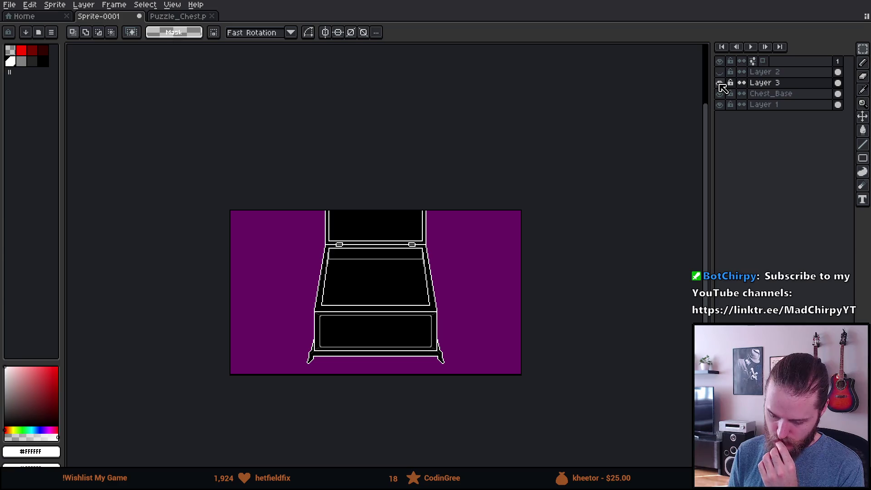
pyautogui.click(720, 82)
pyautogui.click(720, 72)
pyautogui.click(720, 72)
pyautogui.click(720, 83)
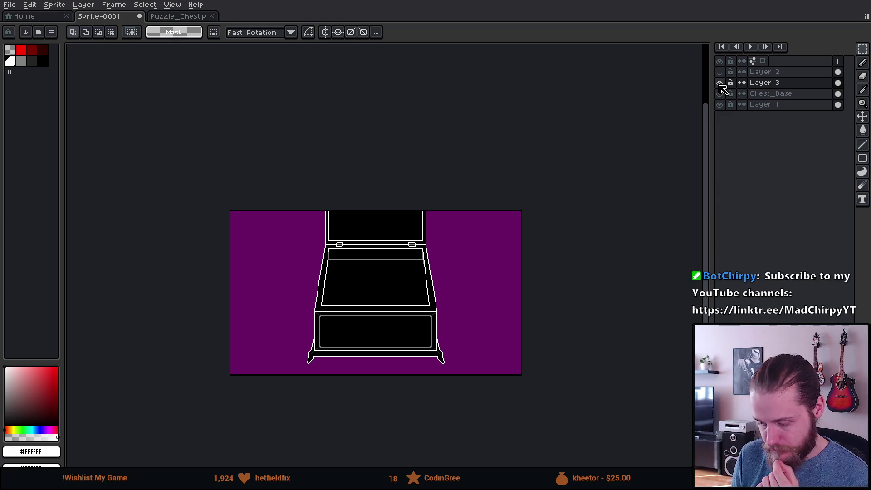
pyautogui.click(720, 82)
pyautogui.click(720, 73)
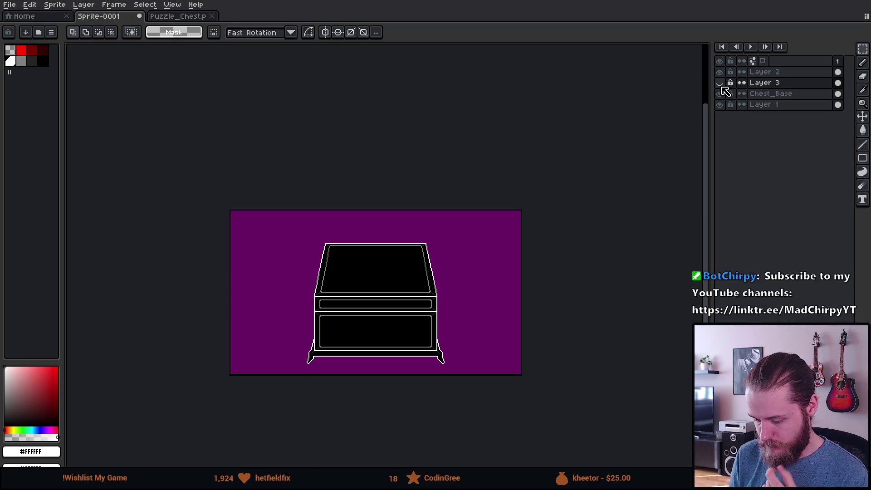
pyautogui.click(721, 83)
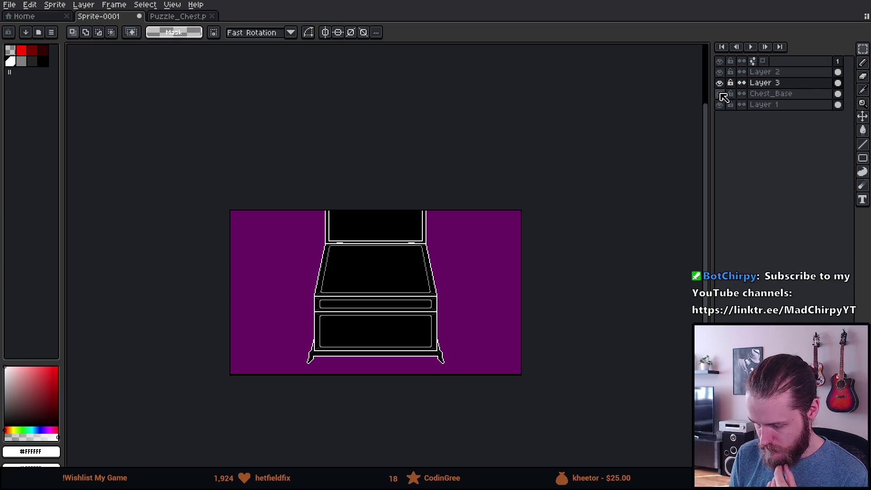
pyautogui.click(721, 84)
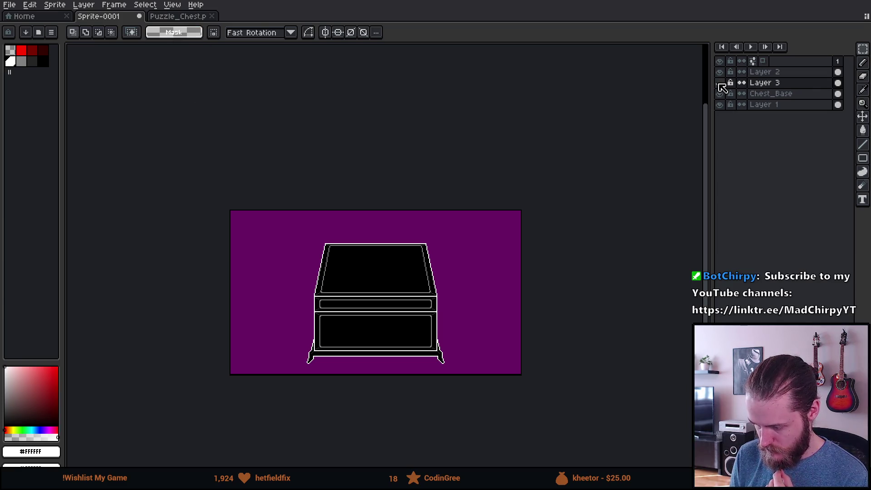
pyautogui.click(720, 73)
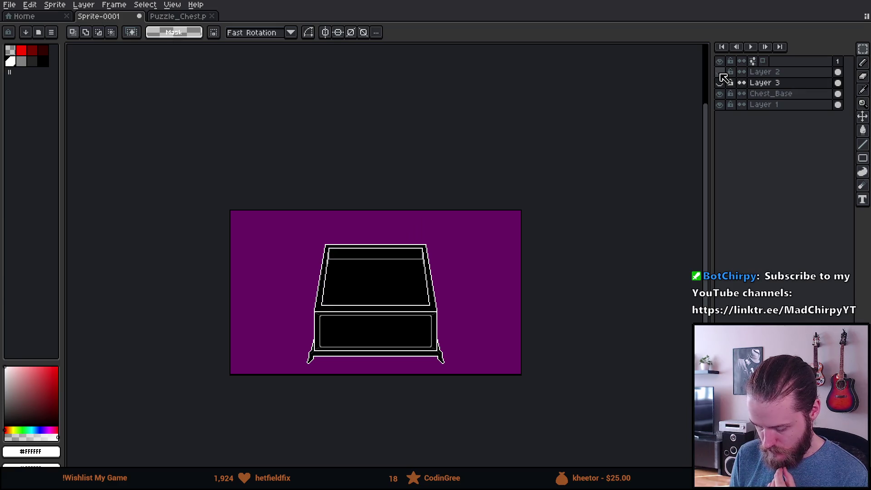
pyautogui.click(720, 72)
# Rename Layer 2 to Lid_Closed
pyautogui.click(764, 83)
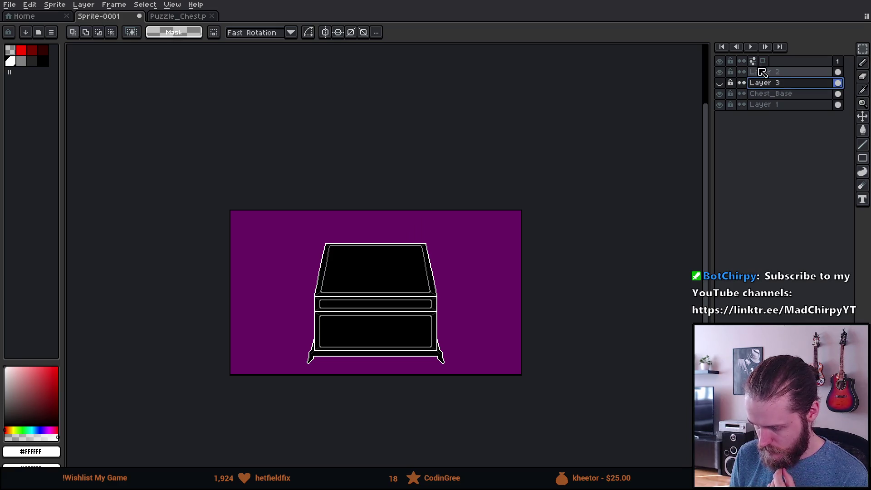
pyautogui.doubleClick(778, 72)
pyautogui.write('Lid_Cl')
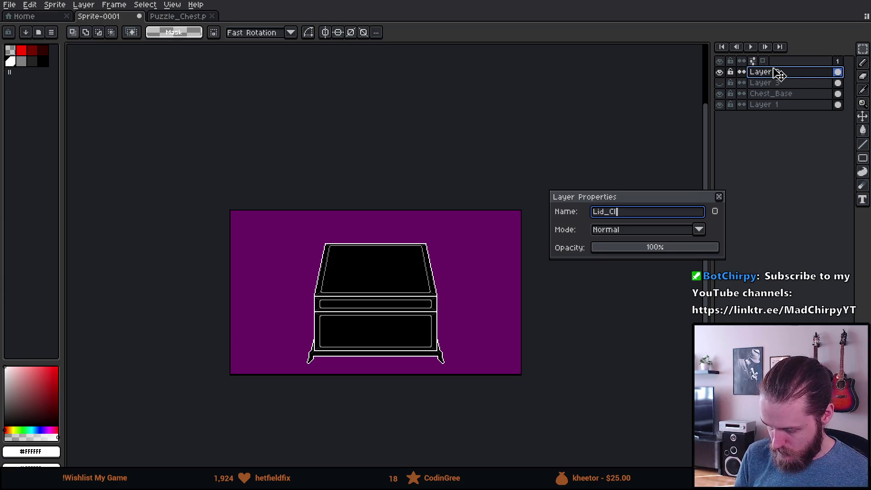
pyautogui.press('Return')
# Rename Layer 3 to Lid_Open, correcting a mistyped letter
pyautogui.click(780, 84)
pyautogui.doubleClick(781, 84)
pyautogui.write('L')
pyautogui.press('BackSpace')
pyautogui.write('_Op')
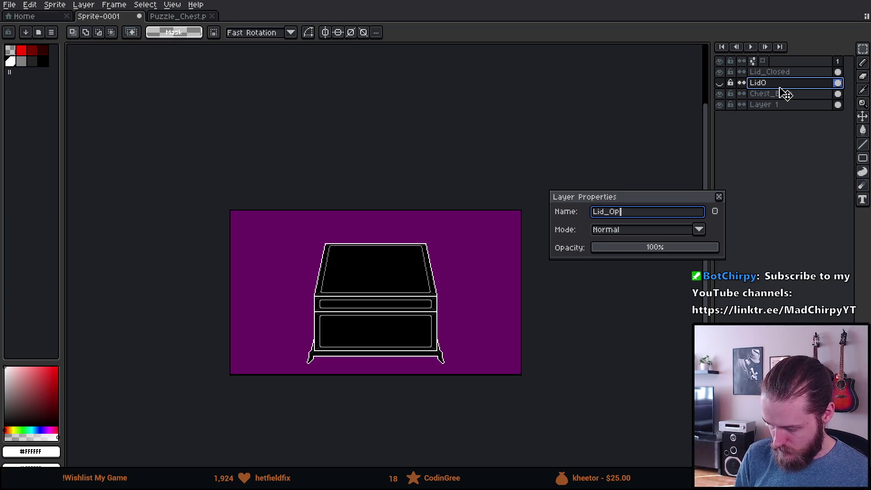
pyautogui.write('en')
pyautogui.press('Return')
# Hide Lid_Open and make Lid_Closed the active drawing layer
pyautogui.click(720, 84)
pyautogui.click(720, 83)
pyautogui.click(769, 72)
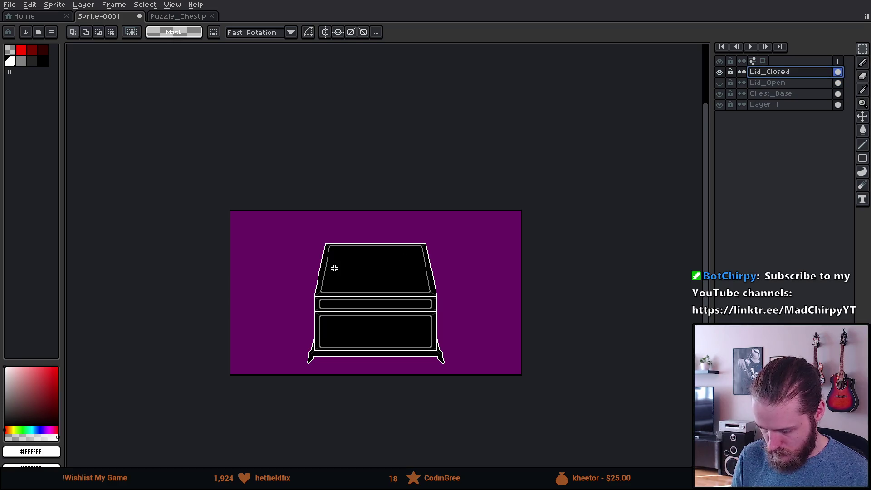
# Switch to the pencil and turn on vertical mirror symmetry
pyautogui.scroll(5, 340, 269)
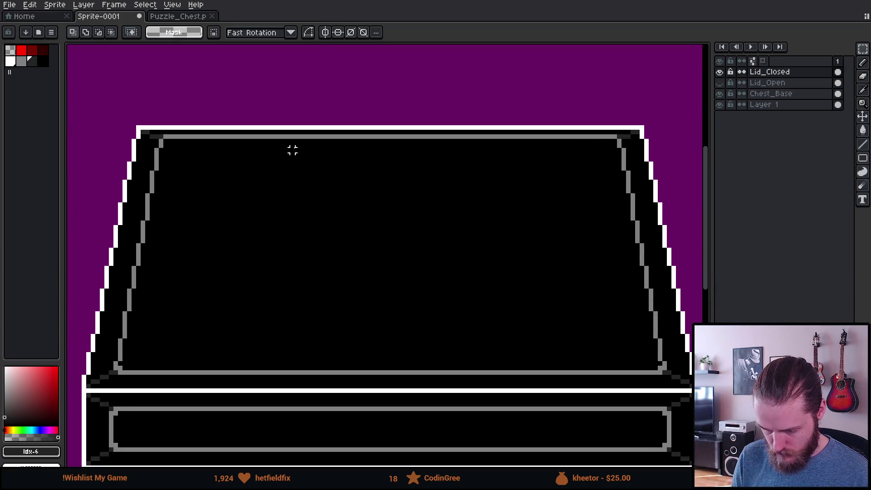
pyautogui.press('b')
pyautogui.scroll(3, 177, 154)
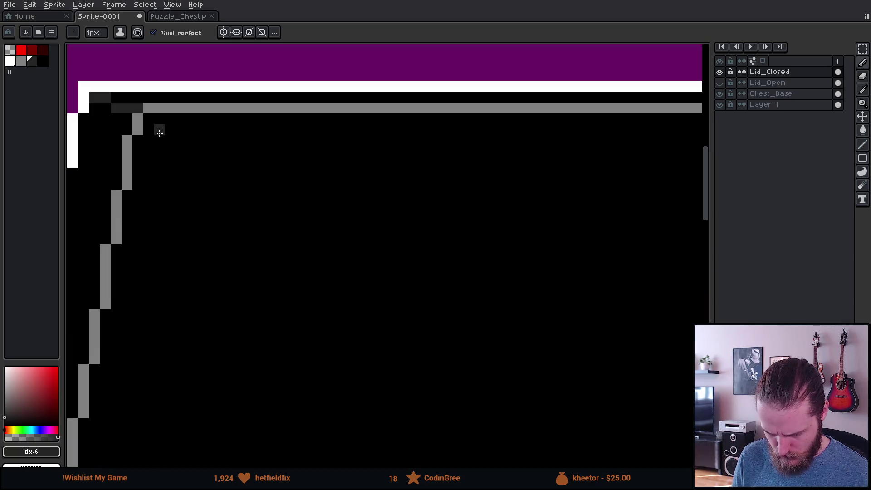
pyautogui.scroll(-3, 669, 130)
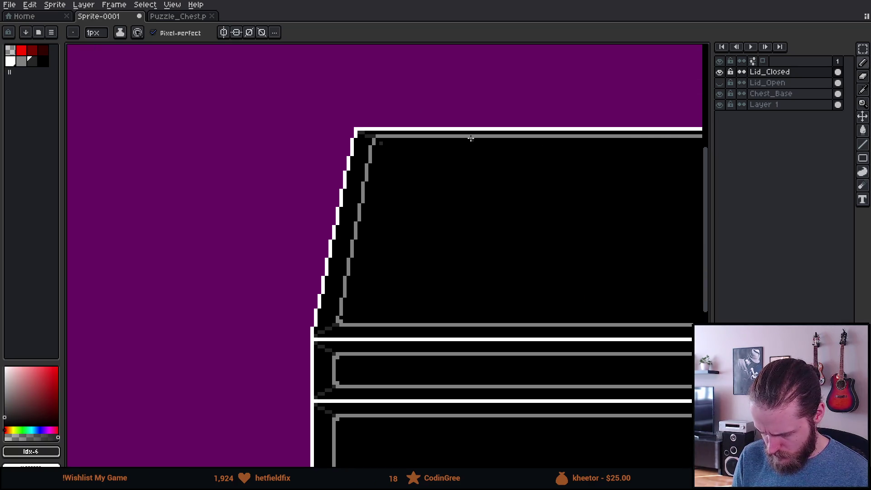
pyautogui.click(223, 32)
# Draw the first mirrored dark-gray plank line across the lid top, redoing a misplaced one
pyautogui.keyDown('shift'); pyautogui.click(578, 144); pyautogui.keyUp('shift')
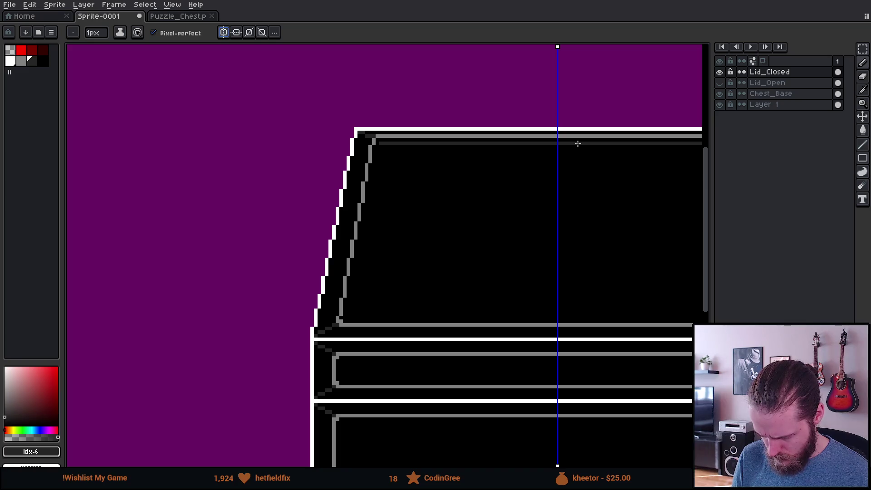
pyautogui.scroll(1, 409, 165)
pyautogui.scroll(1, 381, 155)
pyautogui.click(364, 152)
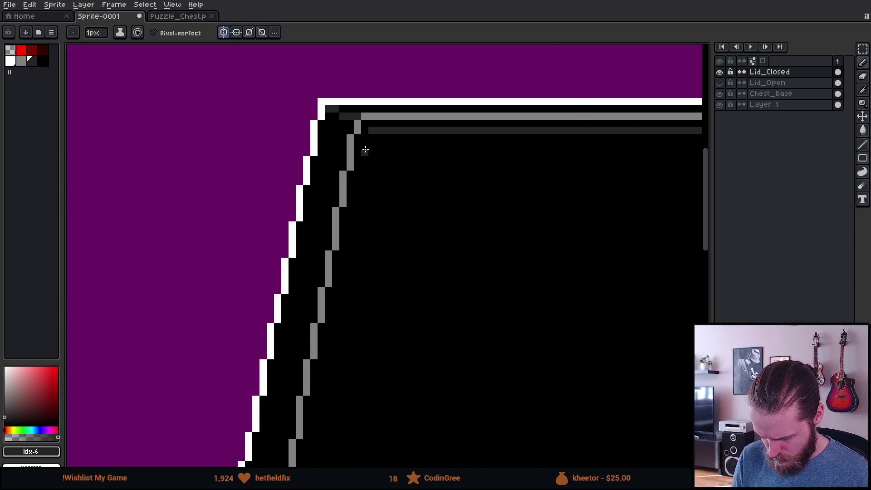
pyautogui.scroll(-1, 369, 148)
pyautogui.keyDown('shift'); pyautogui.click(654, 151); pyautogui.keyUp('shift')
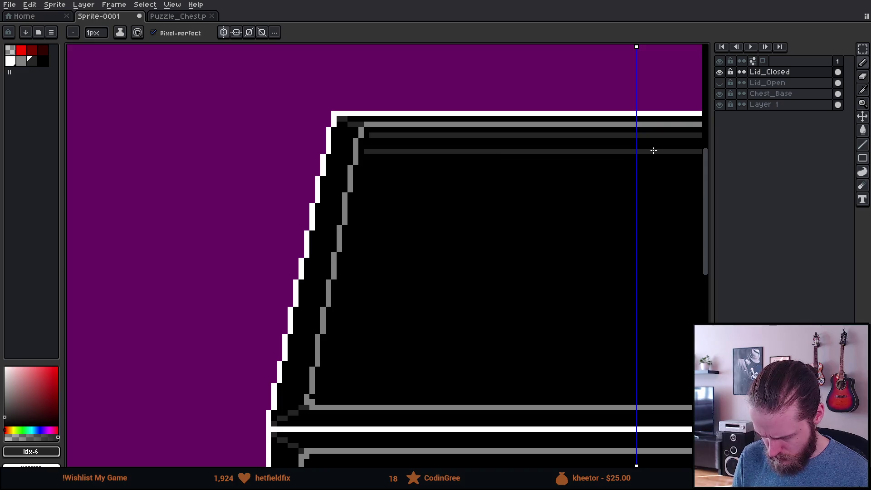
pyautogui.hotkey('ctrl', 'z')
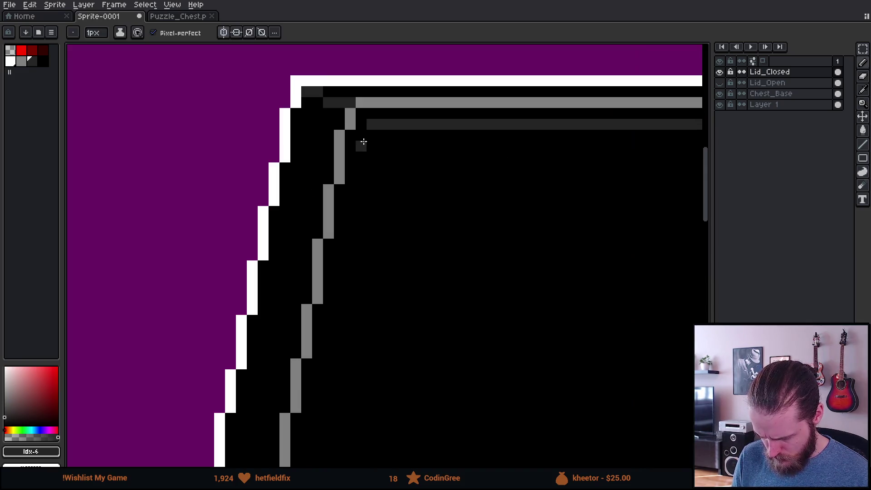
pyautogui.scroll(-2, 640, 158)
pyautogui.scroll(-2, 566, 159)
pyautogui.keyDown('shift'); pyautogui.click(577, 150); pyautogui.keyUp('shift')
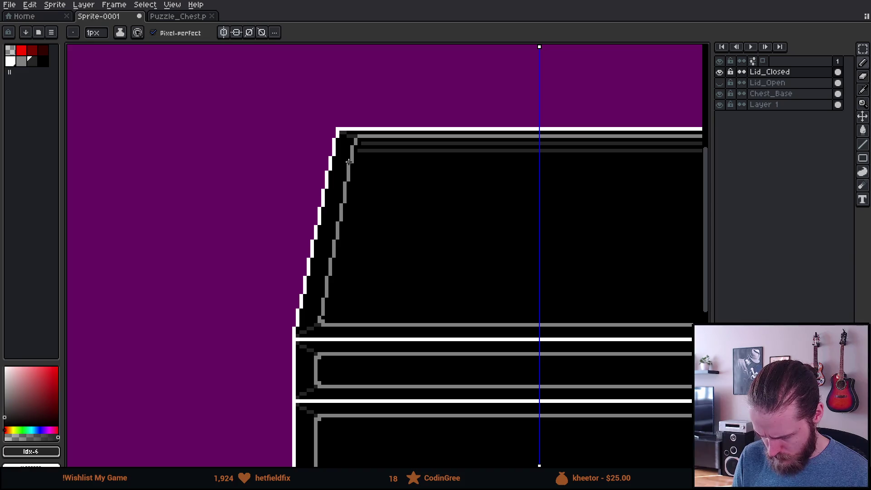
pyautogui.scroll(3, 368, 159)
pyautogui.scroll(-2, 520, 169)
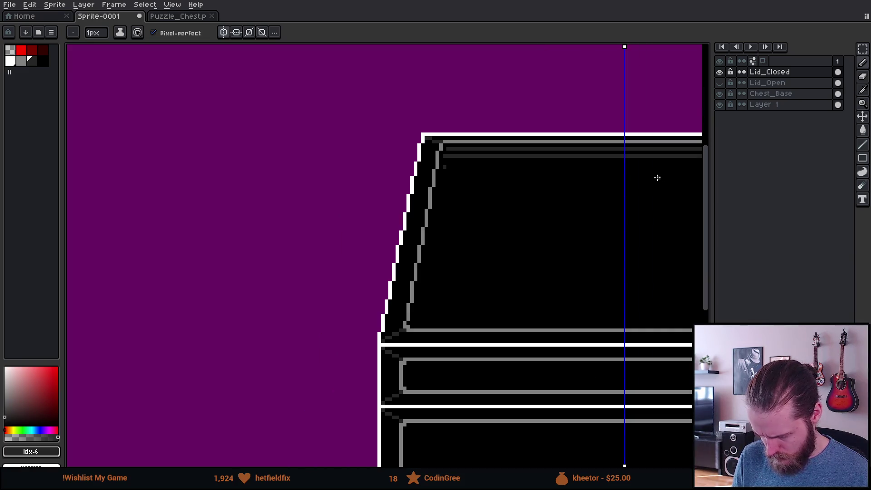
pyautogui.scroll(3, 396, 182)
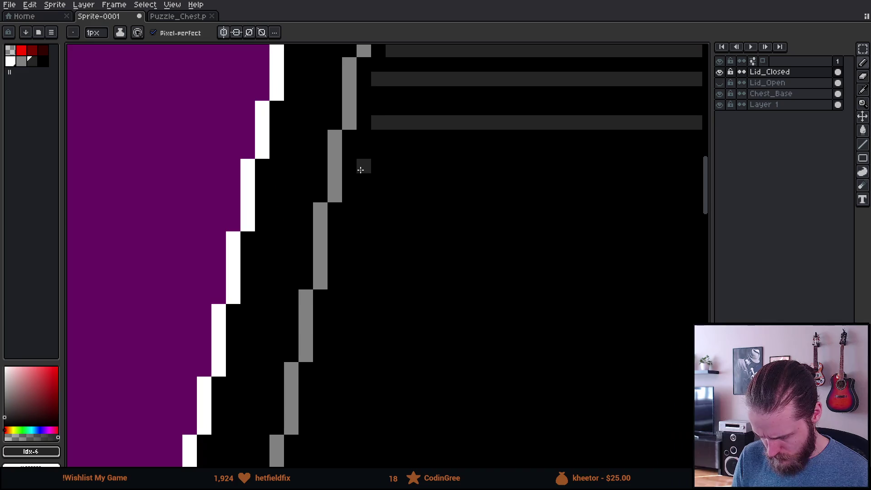
pyautogui.scroll(-2, 361, 170)
# Add three more mirrored dark-gray plank lines lower down the closed lid
pyautogui.keyDown('shift'); pyautogui.click(606, 173); pyautogui.keyUp('shift')
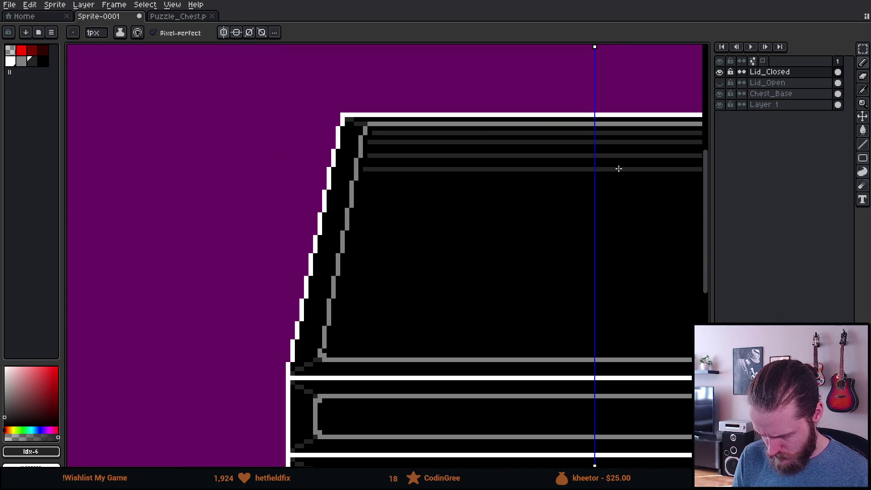
pyautogui.scroll(2, 376, 180)
pyautogui.scroll(1, 376, 180)
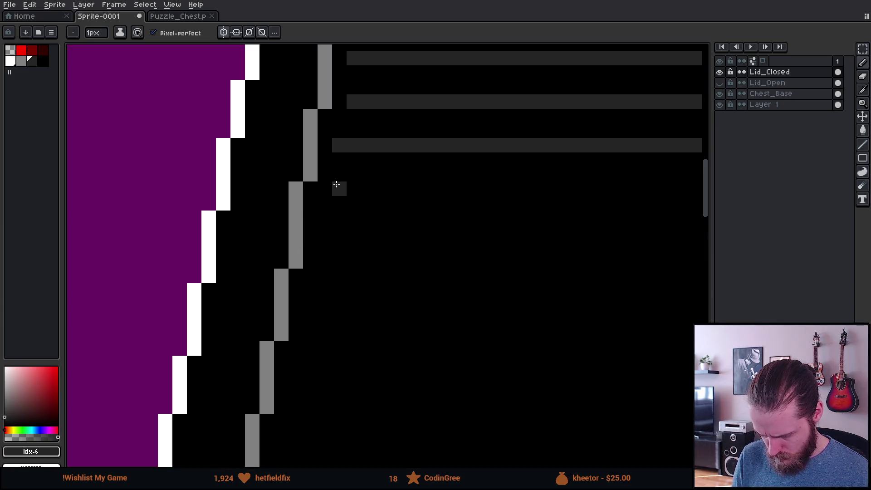
pyautogui.keyDown('shift'); pyautogui.click(325, 200); pyautogui.keyUp('shift')
pyautogui.scroll(-3, 325, 200)
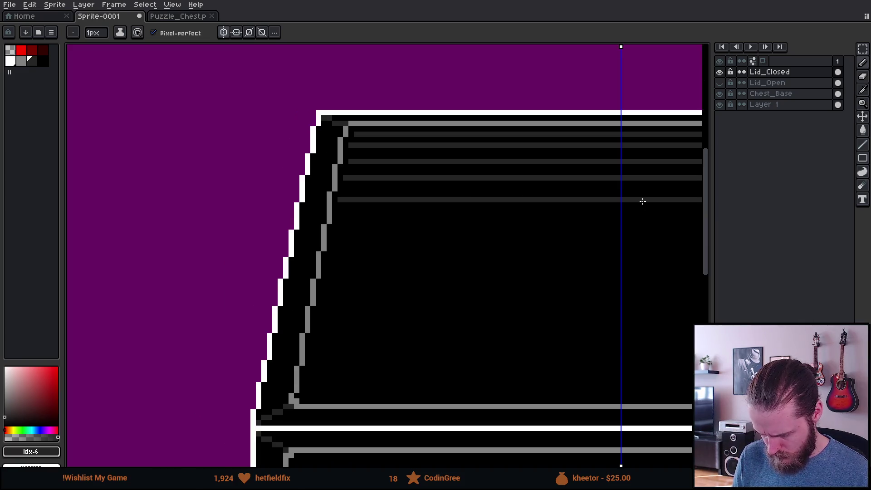
pyautogui.scroll(6, 363, 211)
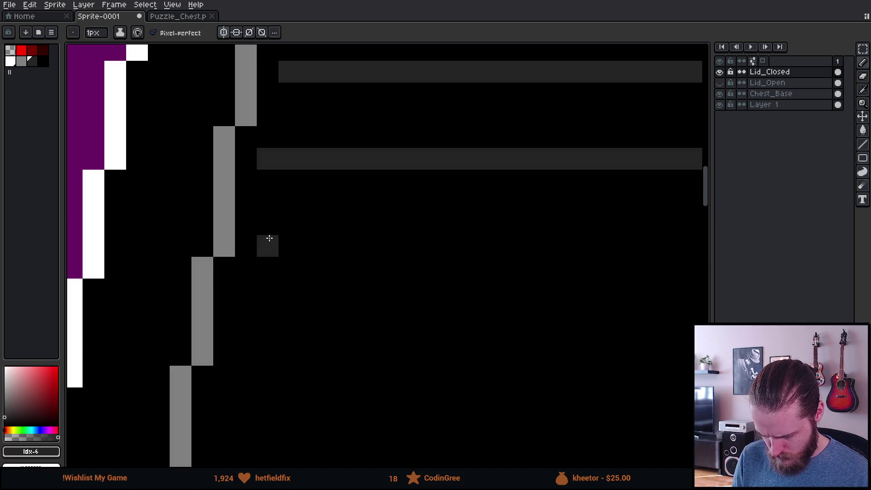
pyautogui.scroll(-7, 266, 243)
pyautogui.keyDown('shift'); pyautogui.click(532, 241); pyautogui.keyUp('shift')
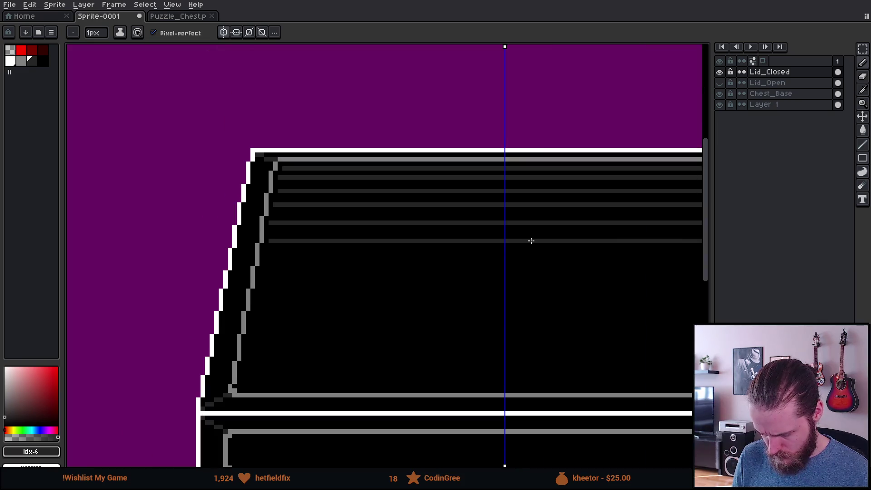
pyautogui.scroll(-2, 531, 241)
pyautogui.moveTo(558, 286); pyautogui.dragTo(383, 225)
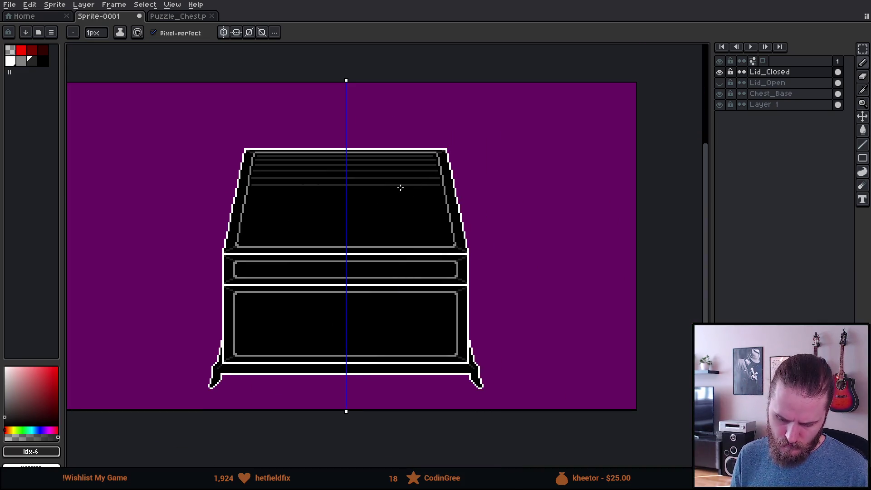
pyautogui.scroll(7, 268, 200)
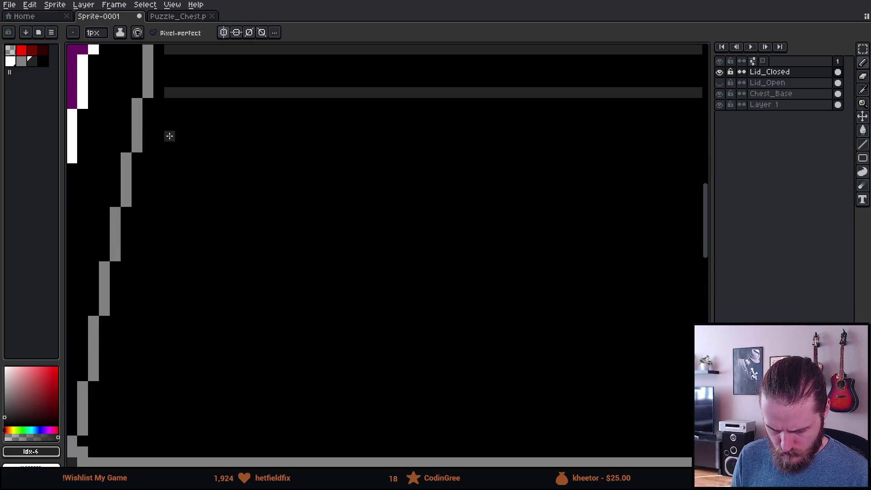
# Draw another mirrored plank line across the lid, then eyedropper the #242424 dark gray
pyautogui.click(159, 145)
pyautogui.scroll(-3, 598, 158)
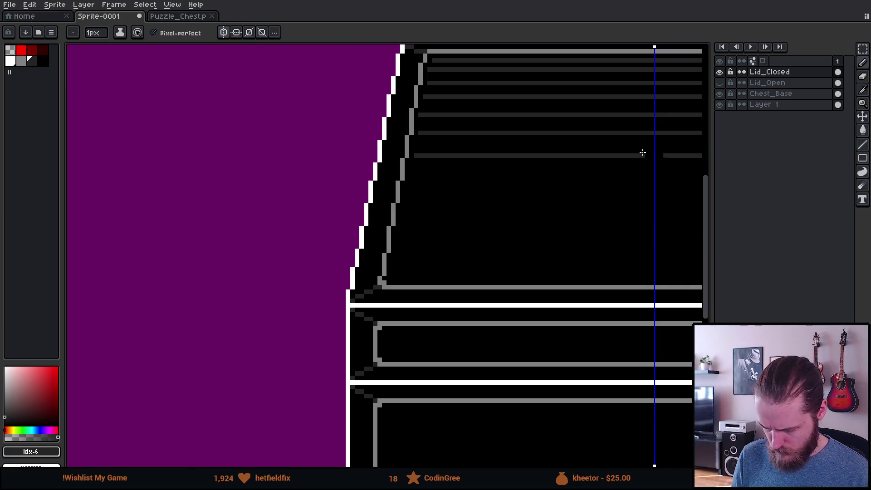
pyautogui.scroll(4, 406, 170)
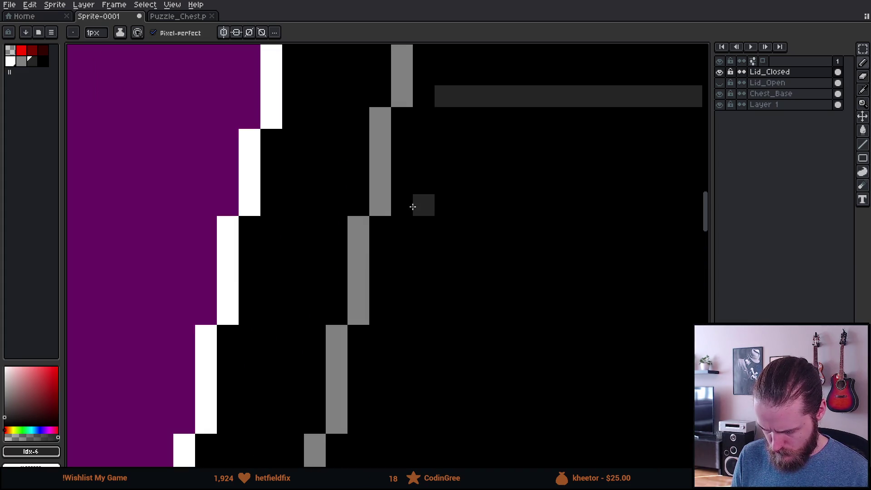
pyautogui.scroll(-6, 412, 207)
pyautogui.scroll(-2, 635, 207)
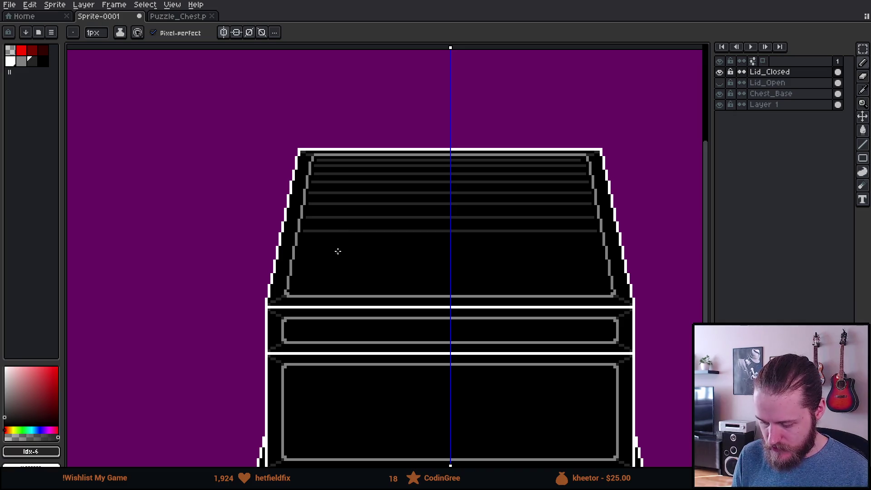
pyautogui.scroll(3, 611, 148)
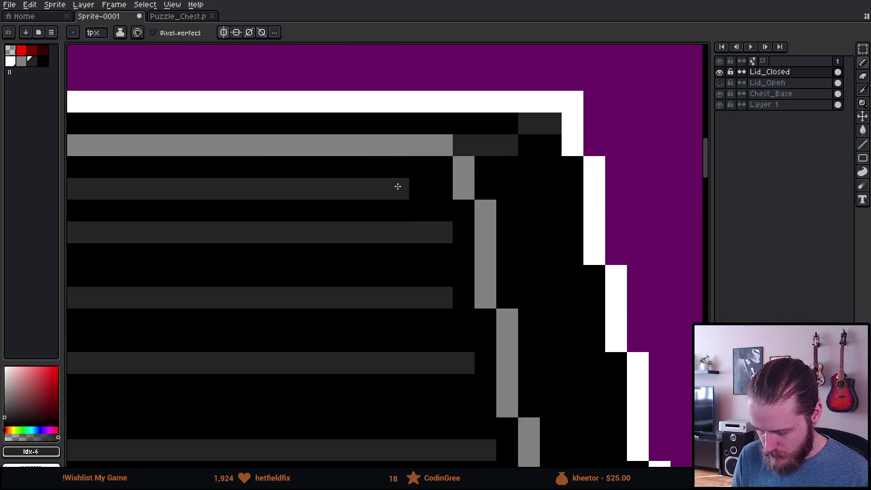
pyautogui.scroll(-4, 419, 183)
pyautogui.scroll(4, 284, 239)
pyautogui.moveTo(116, 280); pyautogui.dragTo(488, 259)
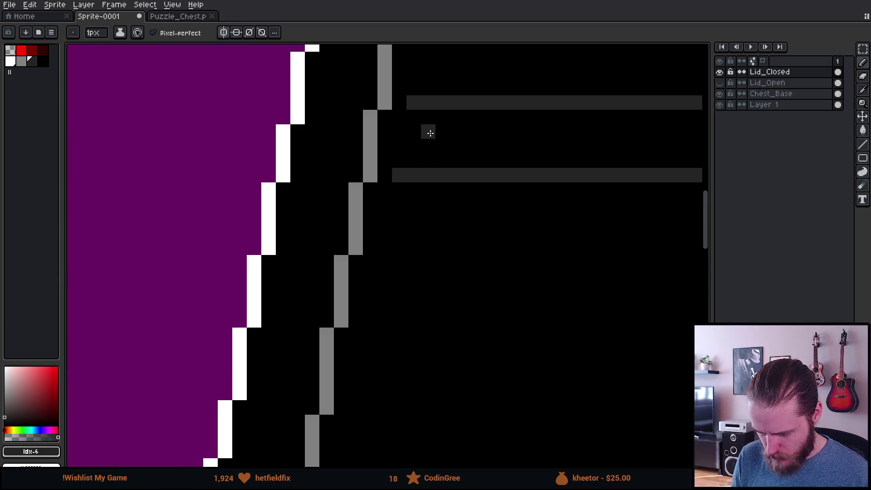
pyautogui.click(400, 219)
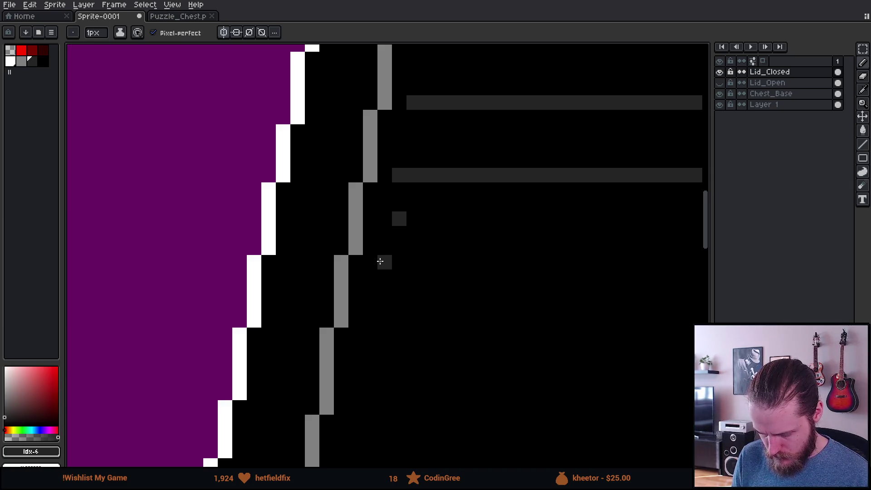
pyautogui.scroll(-2, 527, 260)
pyautogui.scroll(-1, 388, 280)
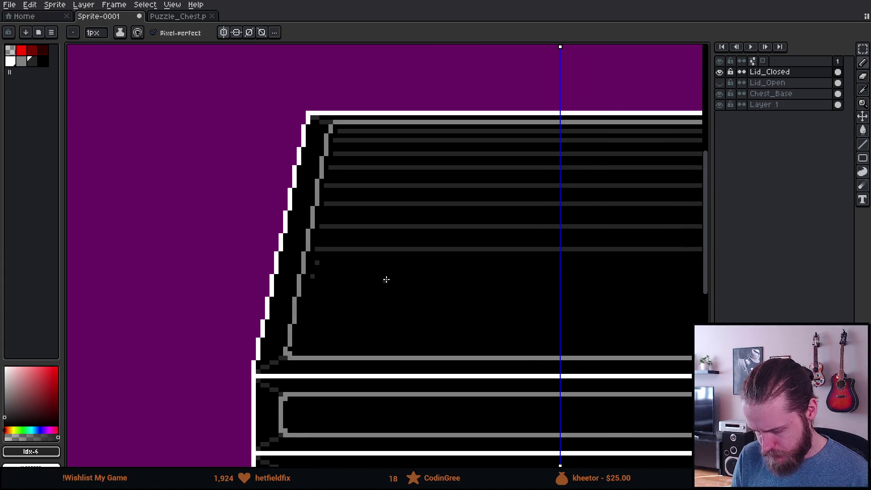
pyautogui.keyDown('shift'); pyautogui.click(557, 275); pyautogui.keyUp('shift')
pyautogui.scroll(3, 346, 265)
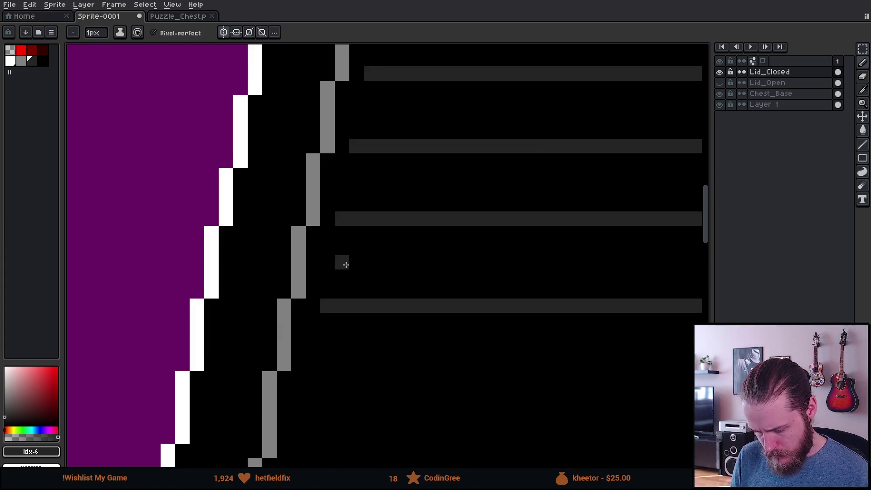
pyautogui.keyDown('alt'); pyautogui.click(340, 307); pyautogui.keyUp('alt')
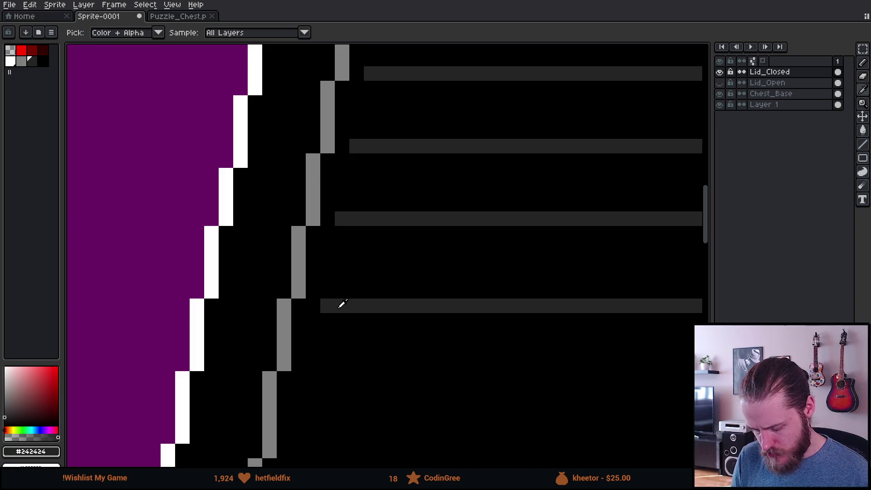
# Place dark-gray spacing pixels and draw a long plank line across the lid
pyautogui.scroll(-3, 340, 309)
pyautogui.scroll(2, 334, 318)
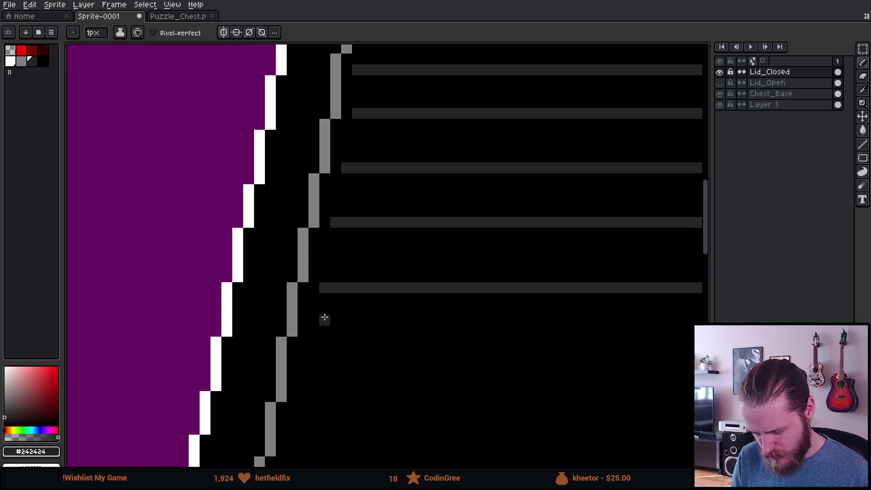
pyautogui.click(325, 319)
pyautogui.click(303, 353)
pyautogui.scroll(-2, 402, 352)
pyautogui.moveTo(401, 352)
pyautogui.mouseDown()
pyautogui.moveTo(632, 360)
pyautogui.moveTo(667, 350)
pyautogui.mouseUp()
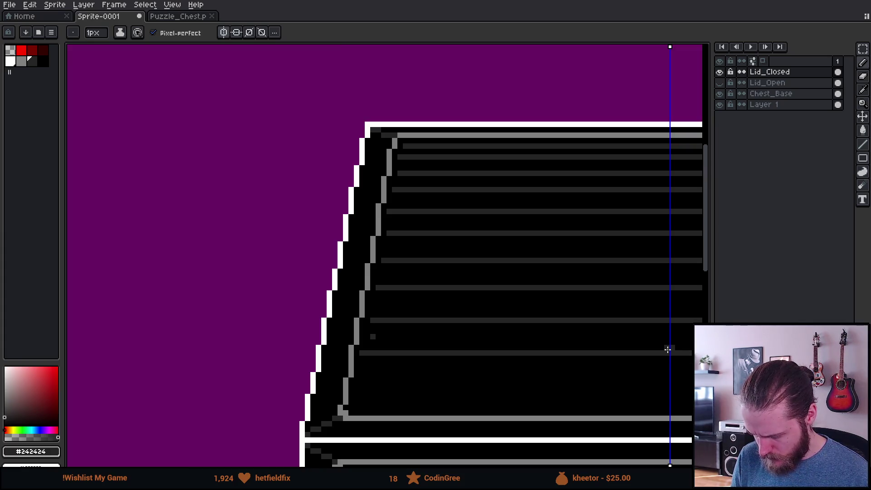
pyautogui.scroll(3, 506, 343)
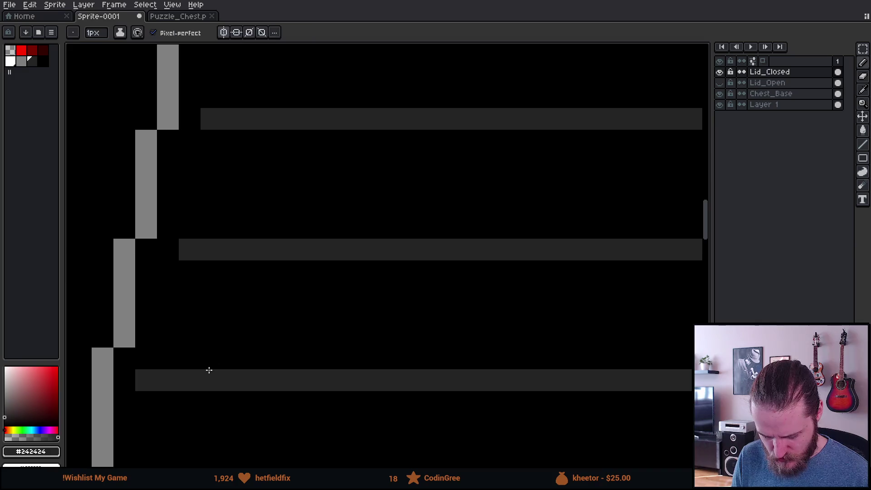
# Mark the lower plank positions, undo a stray pixel, and draw the lowest mirrored plank line
pyautogui.scroll(-6, 208, 369)
pyautogui.scroll(3, 241, 364)
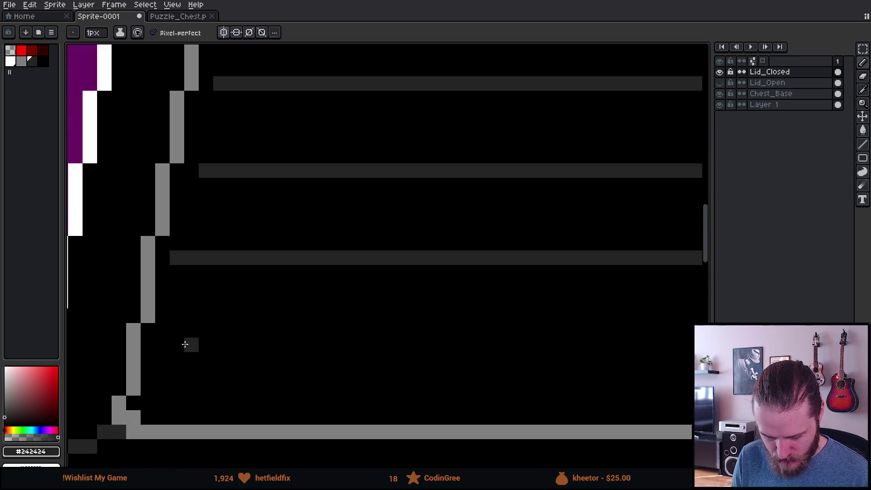
pyautogui.click(206, 301)
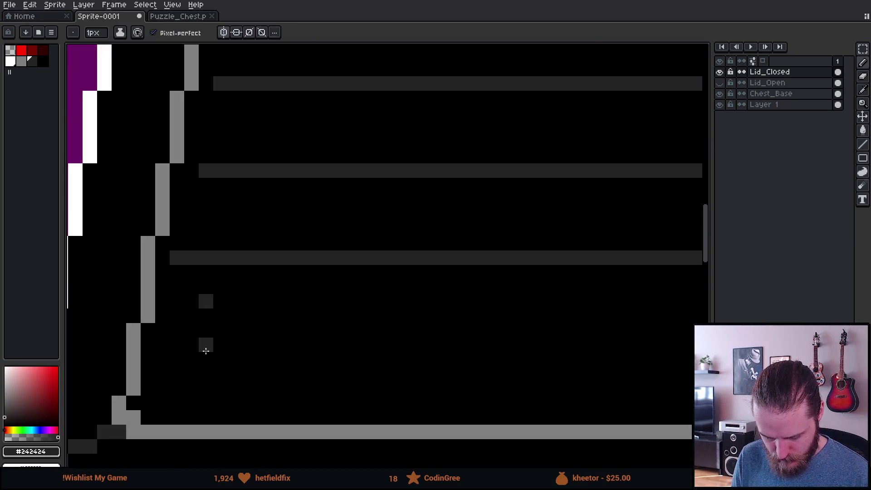
pyautogui.click(206, 389)
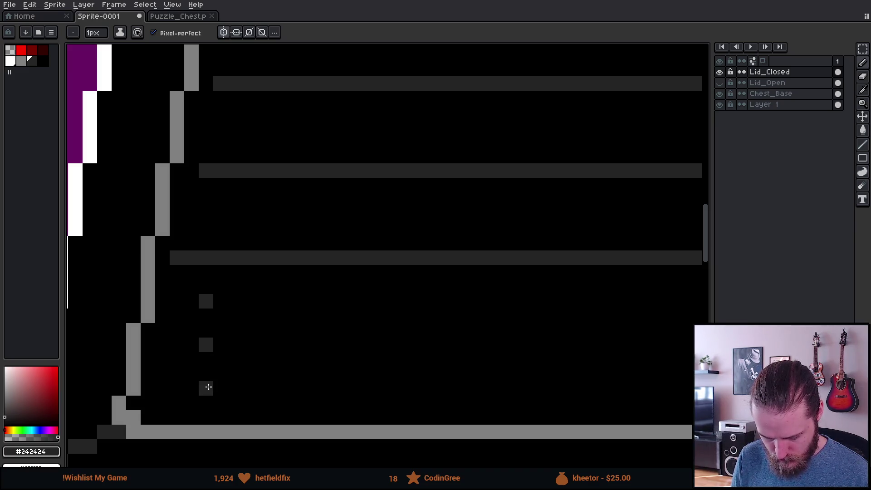
pyautogui.hotkey('ctrl', 'z')
pyautogui.click(162, 345)
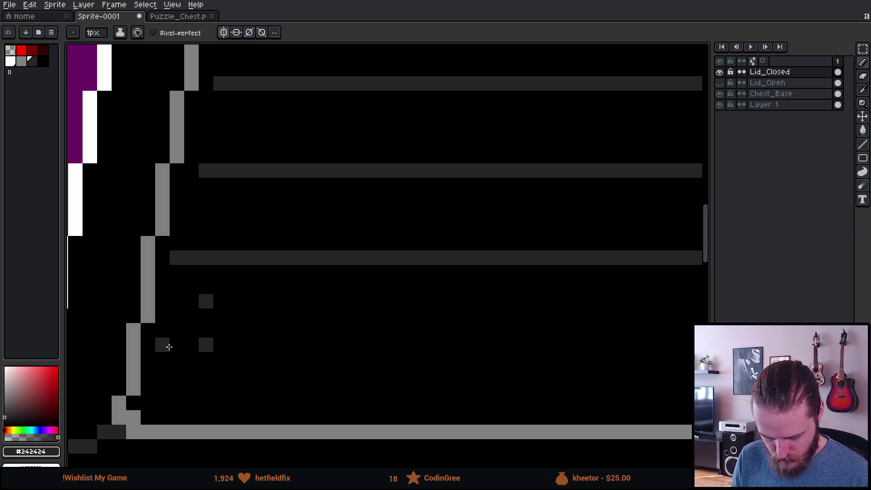
pyautogui.scroll(-3, 478, 344)
pyautogui.moveTo(584, 343); pyautogui.dragTo(514, 335)
pyautogui.keyDown('shift'); pyautogui.click(597, 338); pyautogui.keyUp('shift')
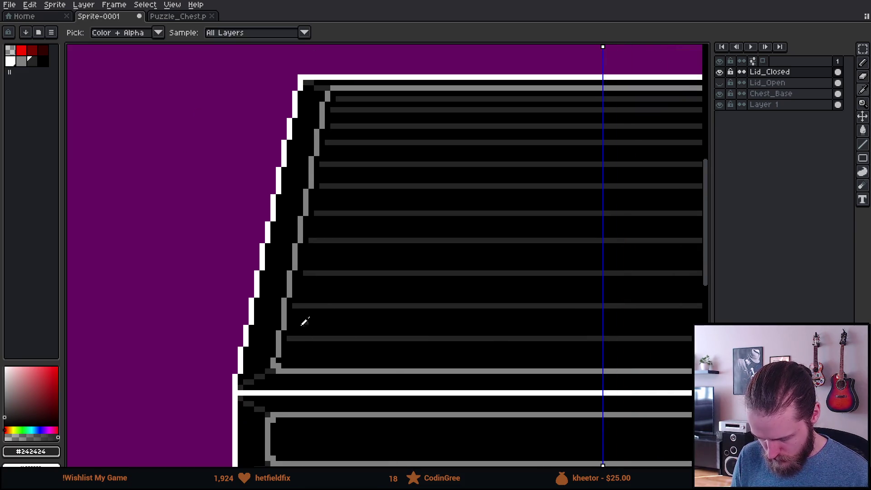
# Pick black from the canvas, then hide and re-show Lid_Closed to compare the planked lid
pyautogui.keyDown('alt'); pyautogui.click(301, 323); pyautogui.keyUp('alt')
pyautogui.click(720, 72)
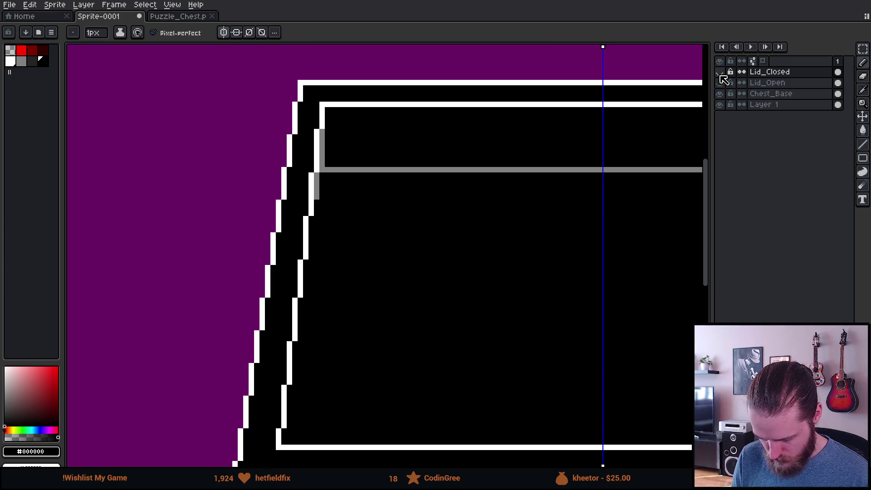
pyautogui.moveTo(478, 124); pyautogui.dragTo(589, 140)
pyautogui.scroll(-3, 454, 191)
pyautogui.moveTo(454, 190); pyautogui.dragTo(443, 195)
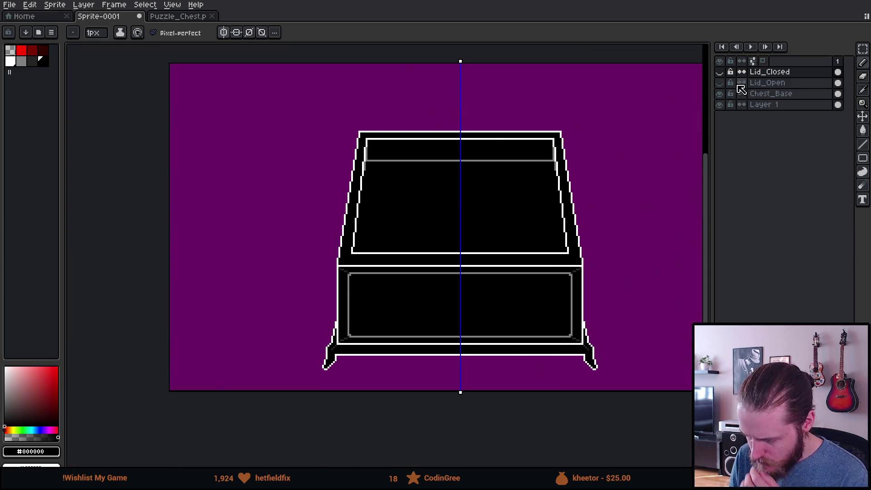
pyautogui.scroll(1, 567, 250)
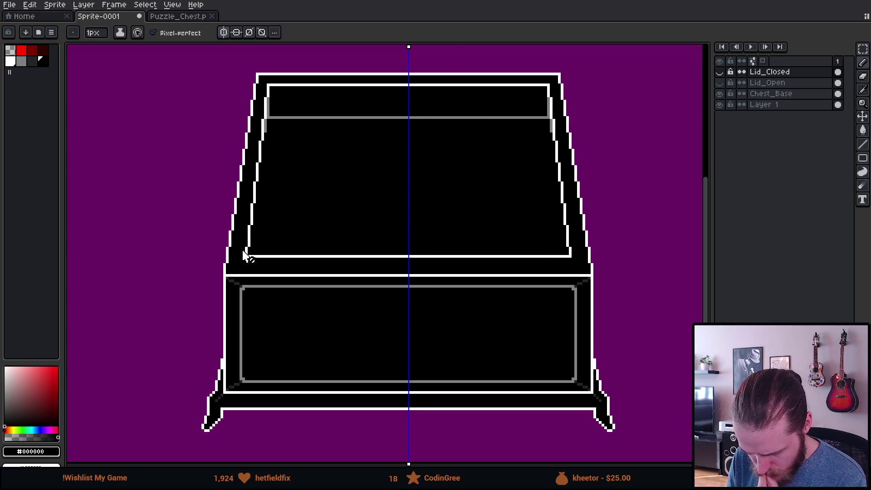
pyautogui.click(719, 72)
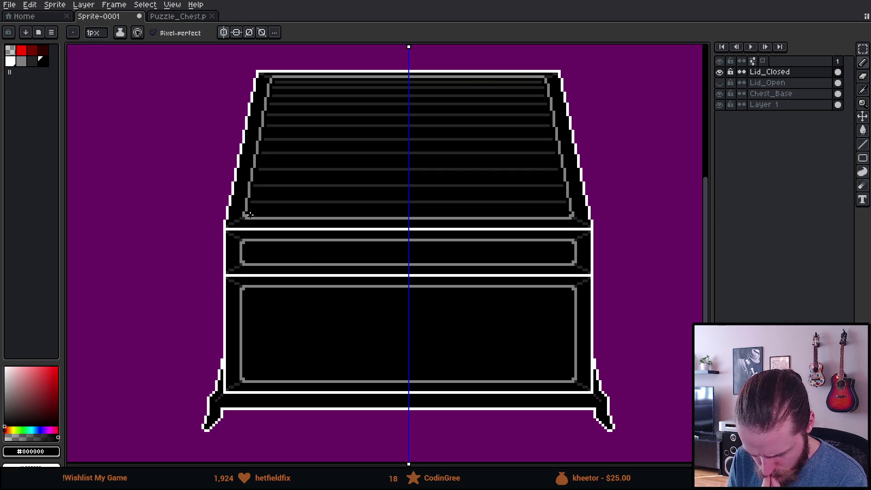
pyautogui.scroll(-3, 371, 182)
pyautogui.scroll(4, 373, 181)
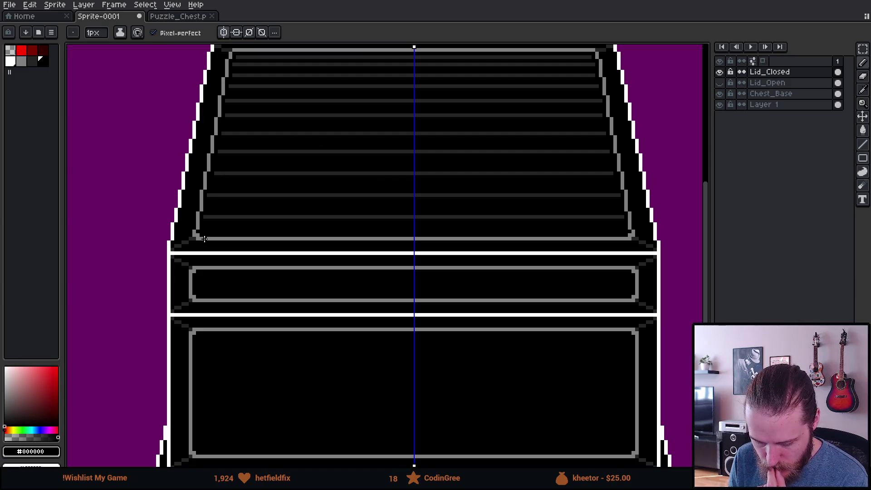
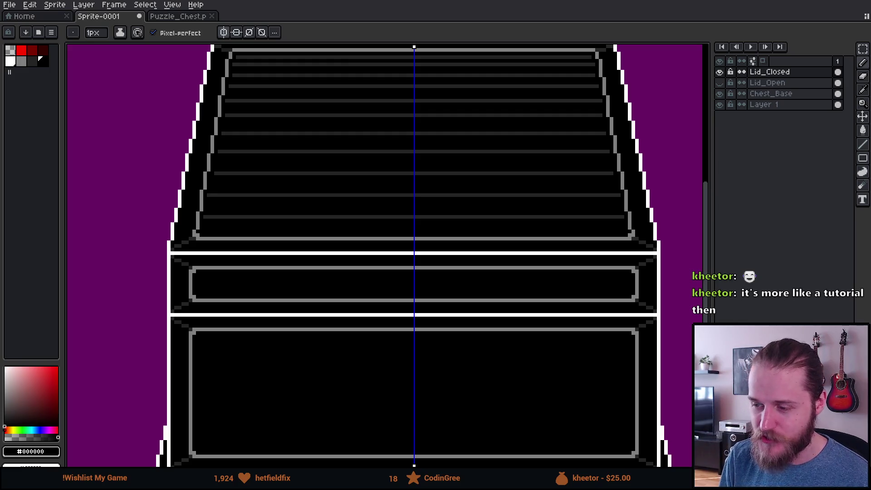
# Patch the lid outline gap, pick dark grey #242424, and draw two mirrored grain lines across the lid panel
pyautogui.click(481, 253)
pyautogui.scroll(-1, 442, 320)
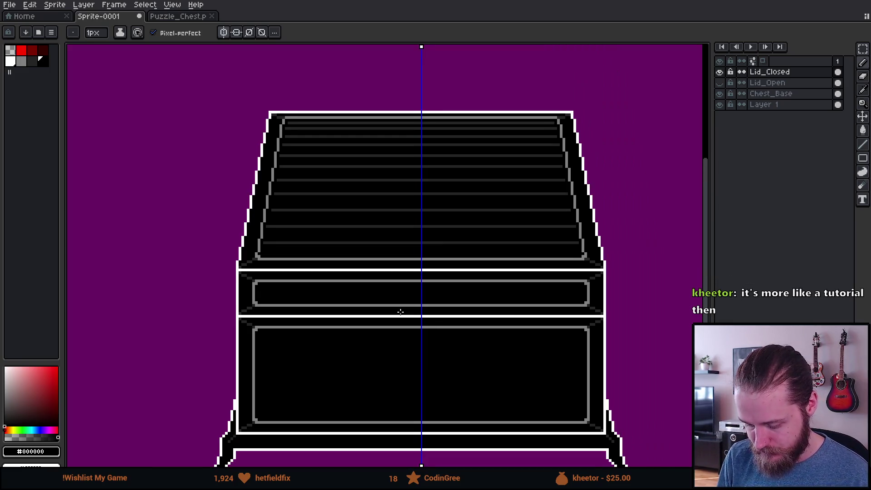
pyautogui.scroll(4, 400, 312)
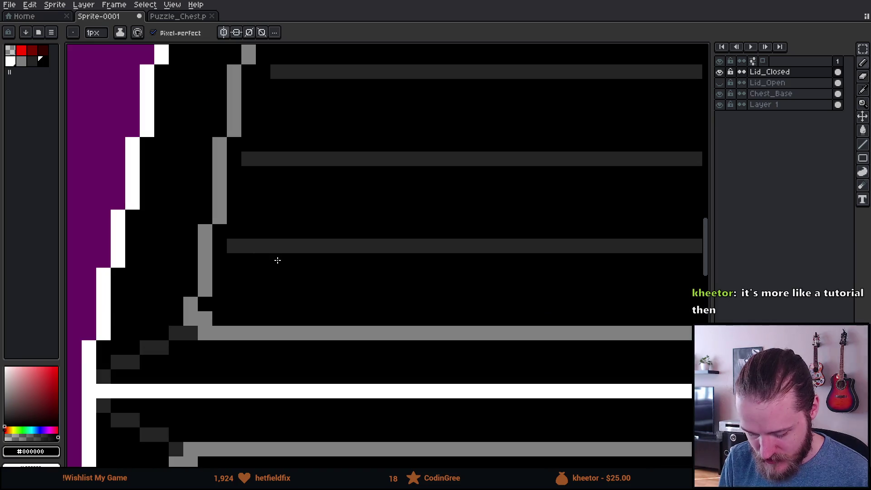
pyautogui.keyDown('alt'); pyautogui.click(273, 245); pyautogui.keyUp('alt')
pyautogui.scroll(-4, 309, 272)
pyautogui.scroll(3, 345, 254)
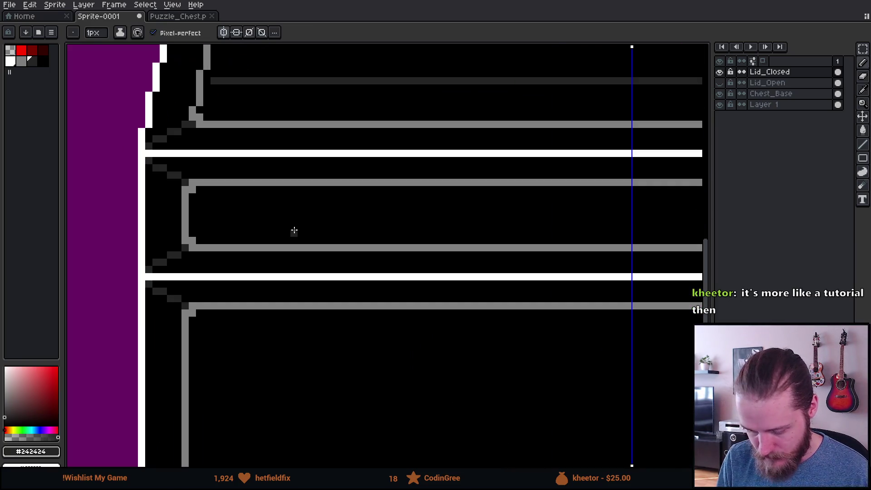
pyautogui.moveTo(209, 203); pyautogui.dragTo(633, 205)
pyautogui.moveTo(207, 226); pyautogui.dragTo(657, 225)
# Draw a dark-grey grain line across the lower chest panel and recentre the view
pyautogui.scroll(-4, 454, 227)
pyautogui.scroll(3, 258, 231)
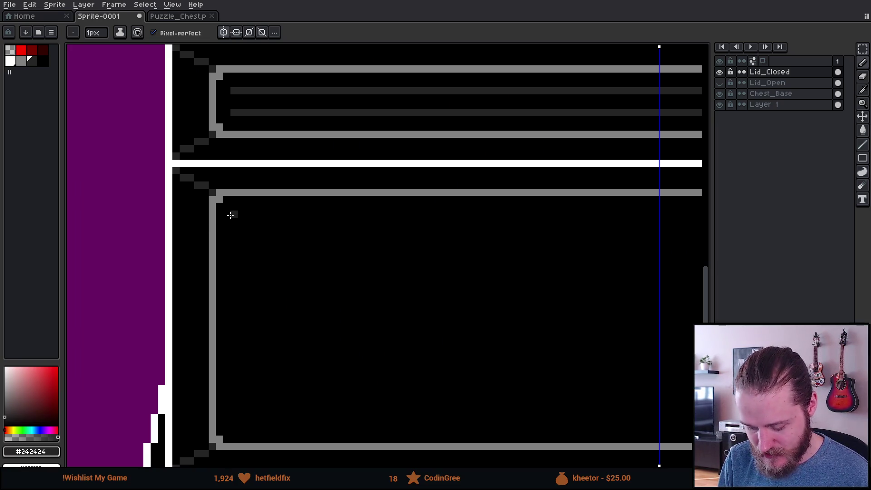
pyautogui.moveTo(227, 222); pyautogui.dragTo(655, 222)
pyautogui.scroll(-3, 649, 221)
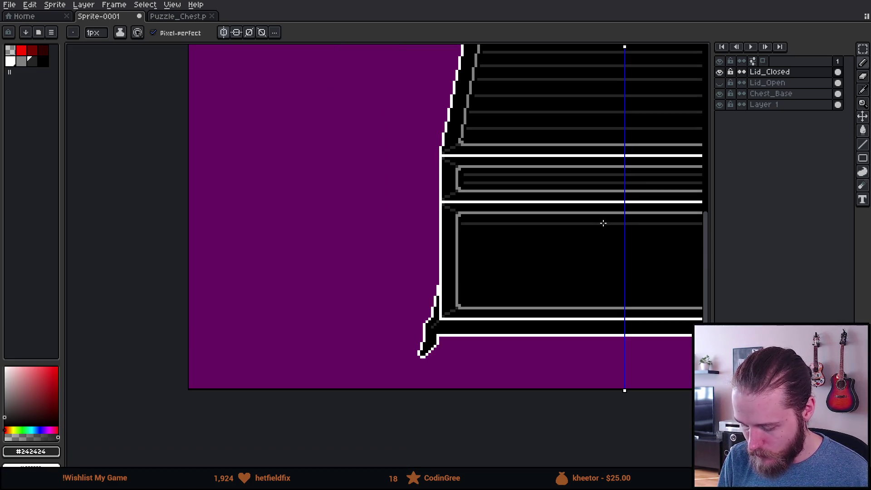
pyautogui.moveTo(602, 224); pyautogui.dragTo(387, 216)
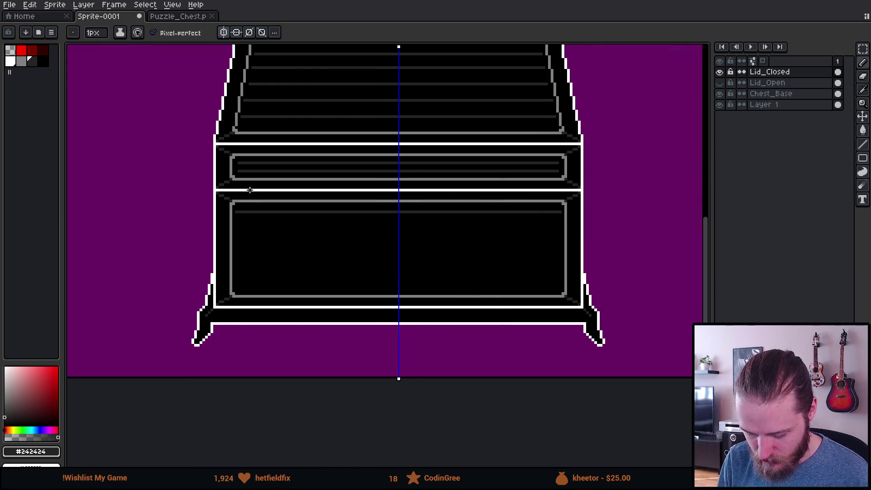
pyautogui.scroll(3, 247, 166)
# Cover the upper panel's first two grain lines with black fill, undoing and redoing it
pyautogui.press('g')
pyautogui.keyDown('alt'); pyautogui.click(216, 162); pyautogui.keyUp('alt')
pyautogui.click(222, 172)
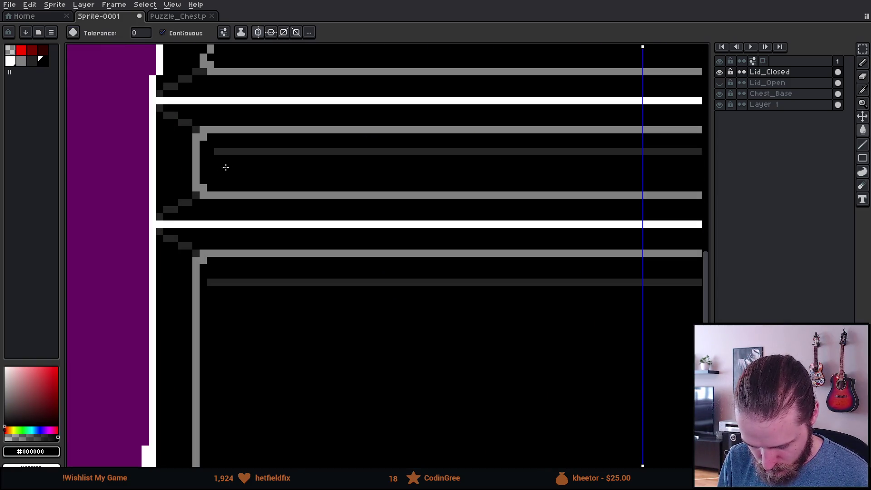
pyautogui.click(229, 152)
pyautogui.press('b')
pyautogui.hotkey('ctrl', 'z')
pyautogui.hotkey('ctrl', 'z')
pyautogui.hotkey('ctrl', 'z')
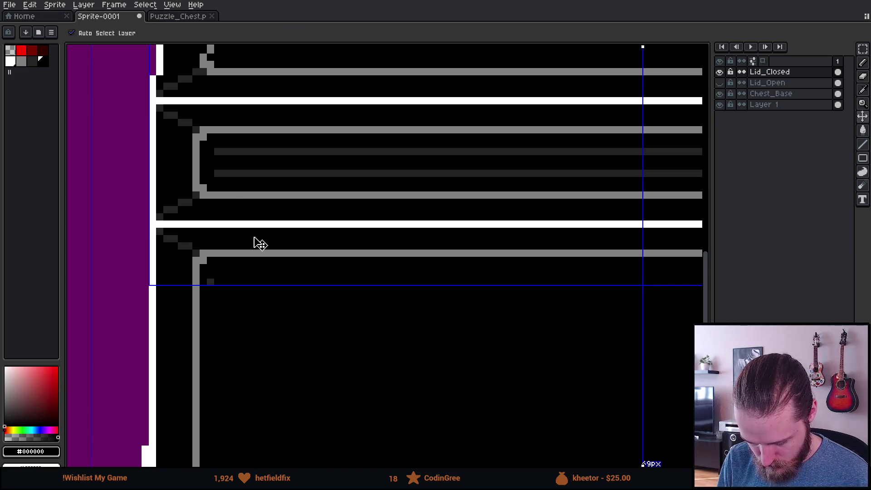
pyautogui.press('g')
pyautogui.click(230, 175)
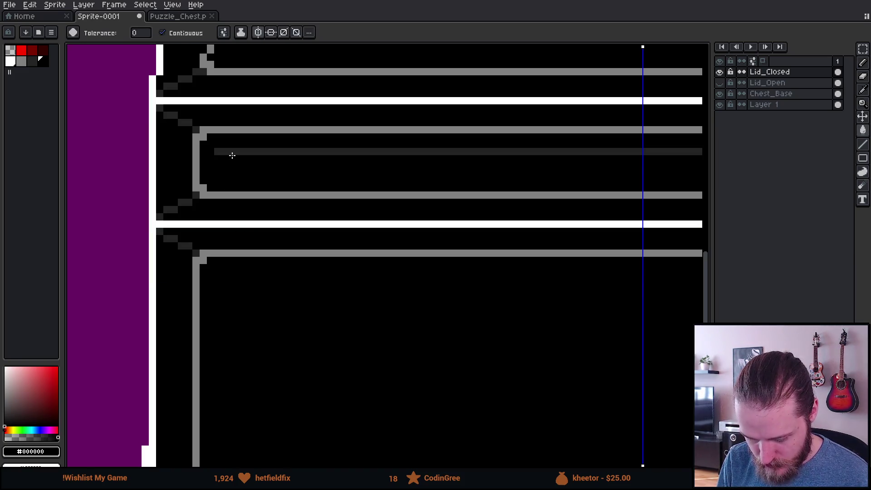
pyautogui.click(232, 154)
pyautogui.scroll(-1, 317, 160)
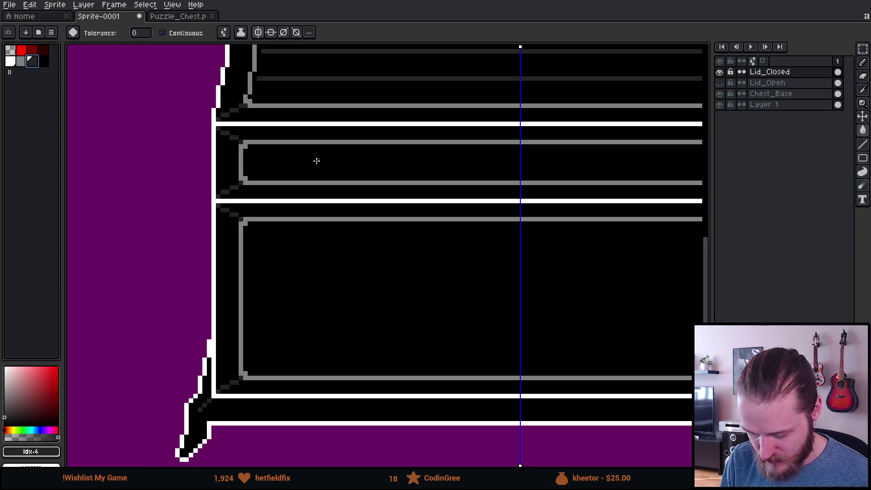
# Redraw two longer dark-grey grain lines in the upper lid panel
pyautogui.press('b')
pyautogui.scroll(-1, 382, 165)
pyautogui.scroll(1, 153, 210)
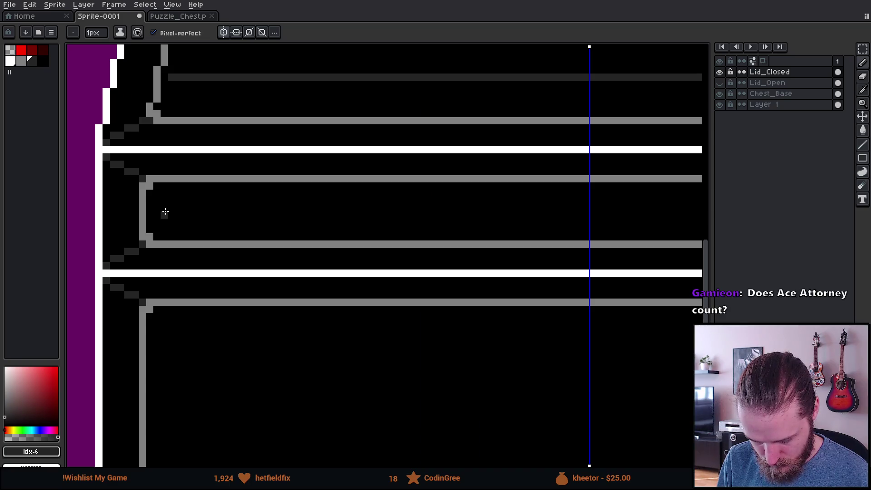
pyautogui.moveTo(164, 199); pyautogui.dragTo(703, 200)
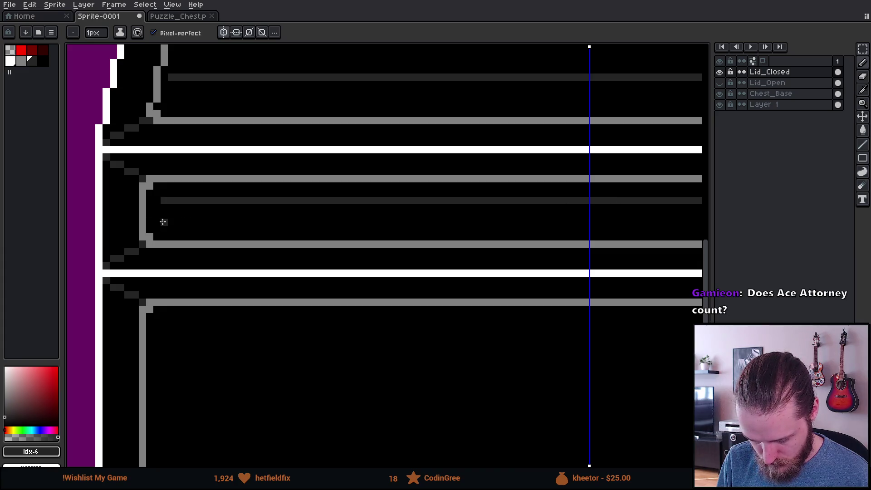
pyautogui.moveTo(162, 222); pyautogui.dragTo(655, 222)
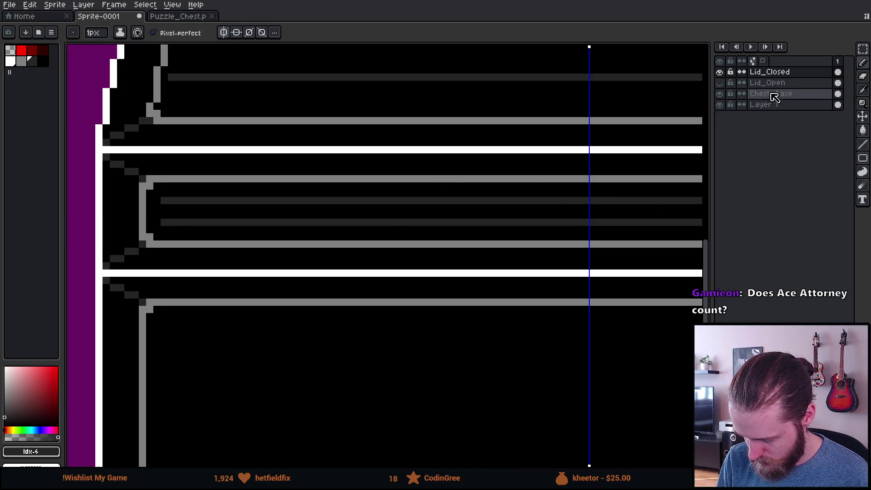
# On the Chest_Base layer, draw a grain line across the lower chest panel
pyautogui.click(771, 94)
pyautogui.scroll(-3, 253, 260)
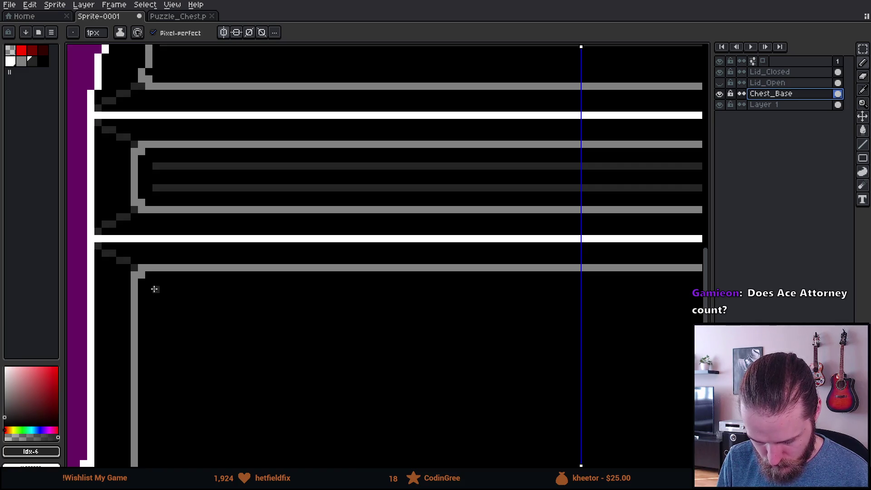
pyautogui.moveTo(154, 289)
pyautogui.mouseDown()
pyautogui.moveTo(556, 307)
pyautogui.moveTo(603, 292)
pyautogui.mouseUp()
pyautogui.scroll(-4, 478, 298)
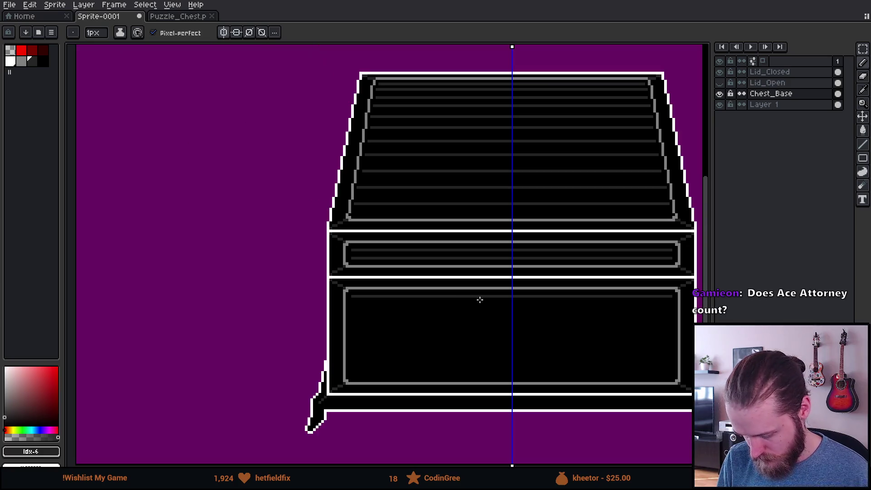
pyautogui.scroll(4, 371, 308)
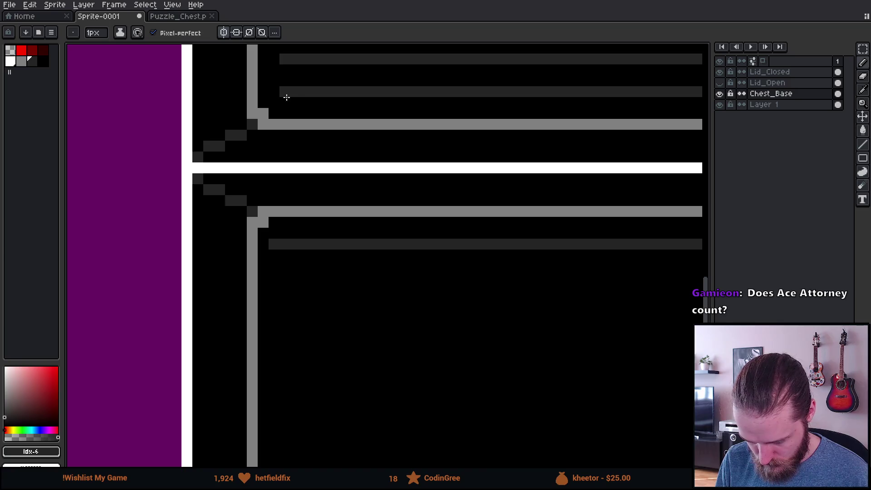
# Back on Lid_Closed, extend the two upper grain bars leftward
pyautogui.press('v')
pyautogui.click(771, 71)
pyautogui.press('b')
pyautogui.click(274, 92)
pyautogui.click(274, 59)
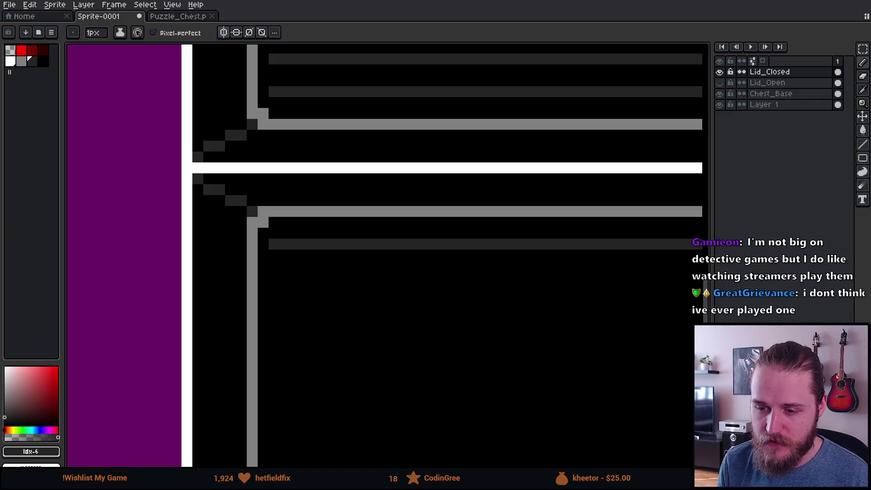
pyautogui.hotkey('alt', 'Tab')
# Open the Sherlock Holmes: Crimes and Punishments Steam page and view the third and old-man screenshots
pyautogui.click(152, 418)
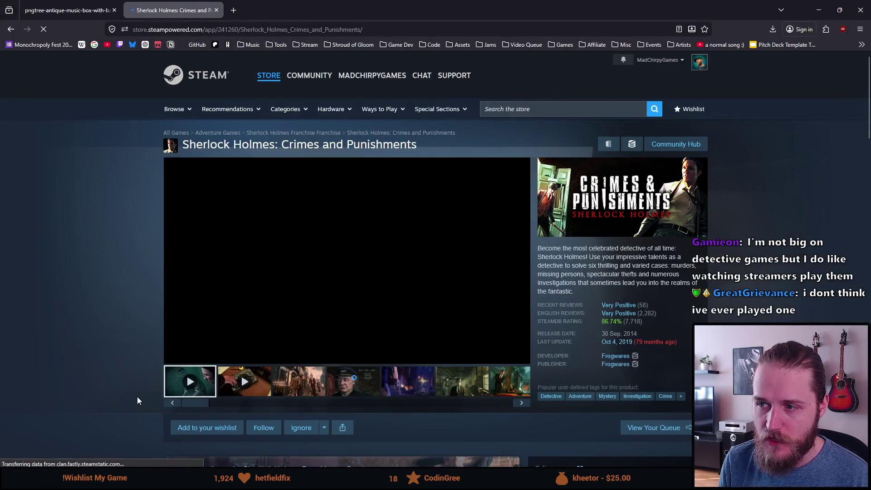
pyautogui.scroll(-2, 113, 304)
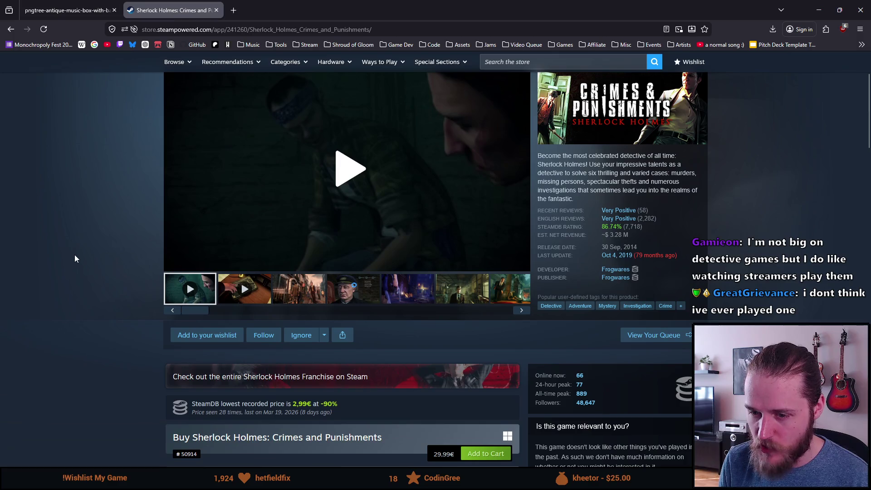
pyautogui.scroll(-1, 75, 259)
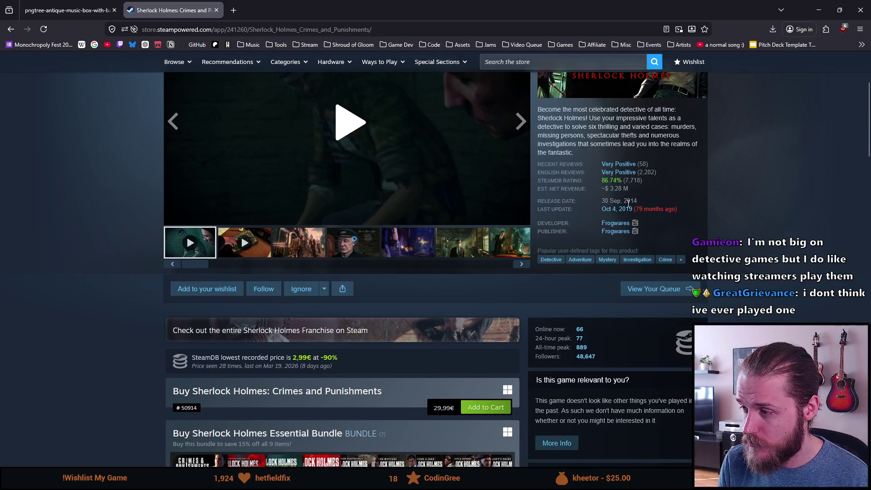
pyautogui.scroll(-1, 255, 297)
pyautogui.scroll(2, 254, 299)
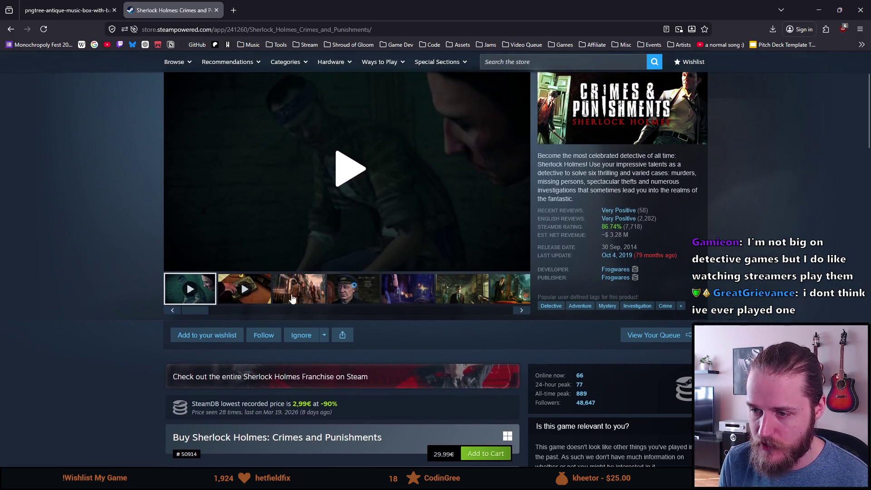
pyautogui.click(292, 299)
pyautogui.click(353, 289)
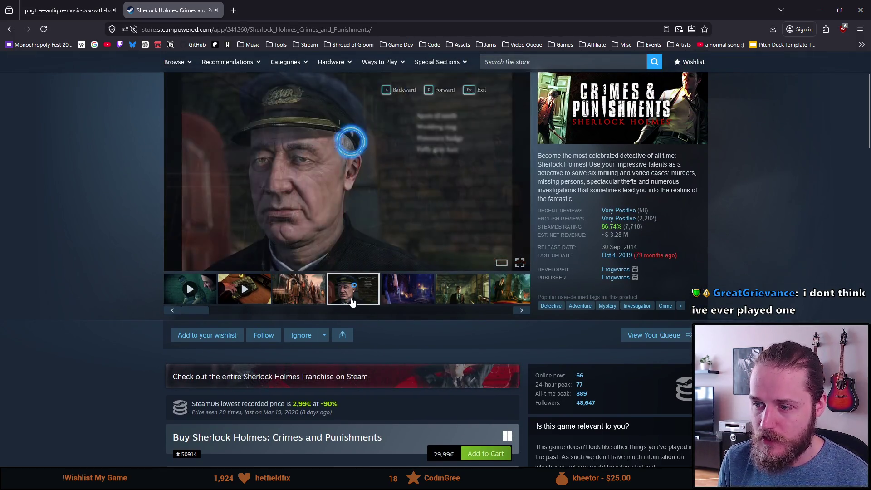
pyautogui.scroll(1, 303, 182)
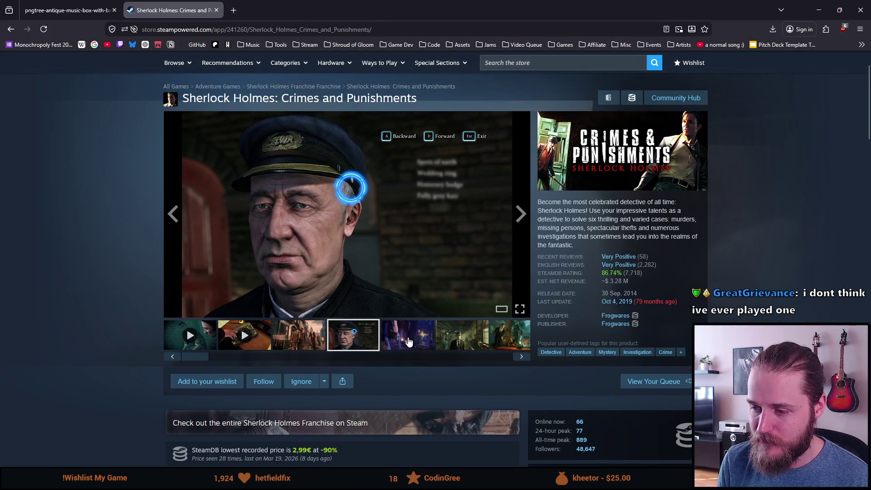
# Browse the remaining screenshots, then return to the chest sprite in Aseprite
pyautogui.click(408, 336)
pyautogui.click(455, 352)
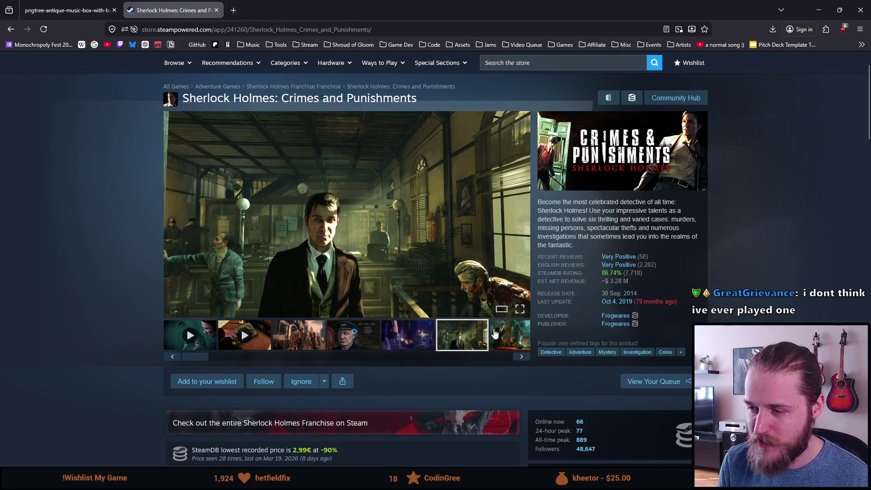
pyautogui.click(495, 336)
pyautogui.click(239, 347)
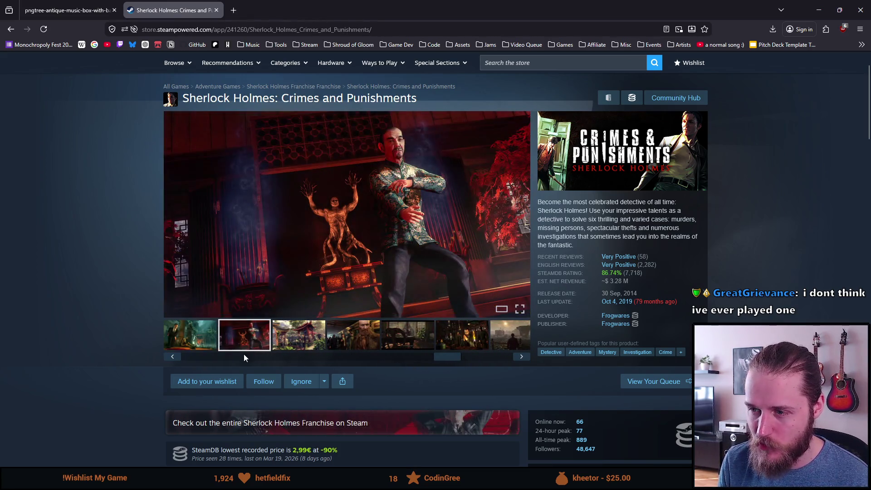
pyautogui.click(298, 348)
pyautogui.click(340, 347)
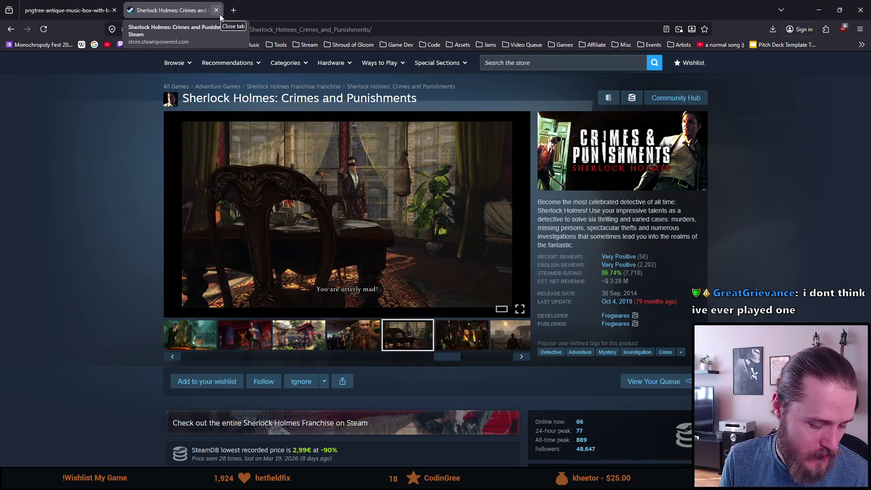
pyautogui.hotkey('alt', 'Tab')
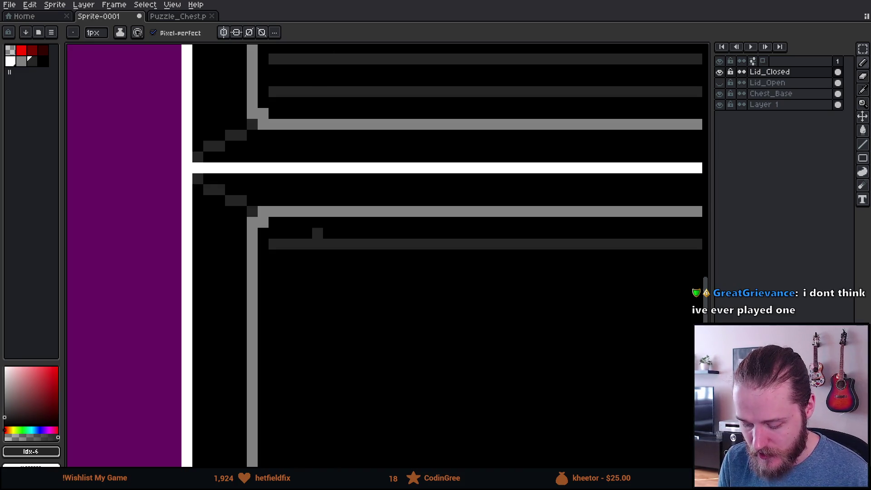
# Pick the dark grey and draw the first two mirrored grain lines across the panel
pyautogui.keyDown('alt'); pyautogui.click(312, 240); pyautogui.keyUp('alt')
pyautogui.scroll(-3, 308, 236)
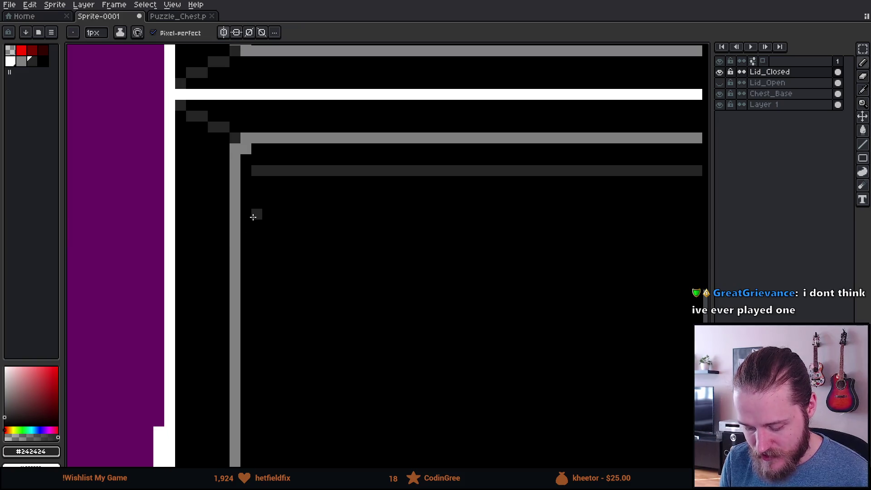
pyautogui.scroll(-2, 549, 247)
pyautogui.hscroll(3, 445, 245)
pyautogui.moveTo(232, 234); pyautogui.dragTo(552, 234)
pyautogui.scroll(2, 422, 256)
pyautogui.click(224, 266)
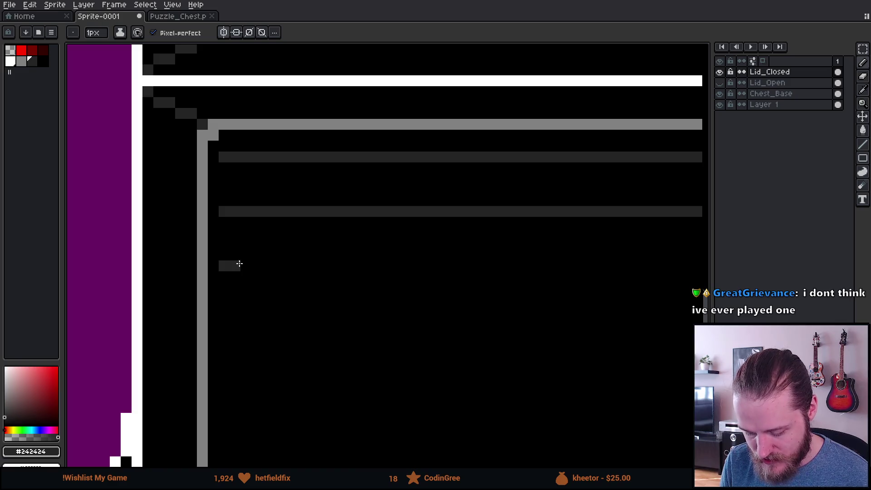
pyautogui.scroll(-2, 505, 259)
pyautogui.keyDown('shift'); pyautogui.click(676, 255); pyautogui.keyUp('shift')
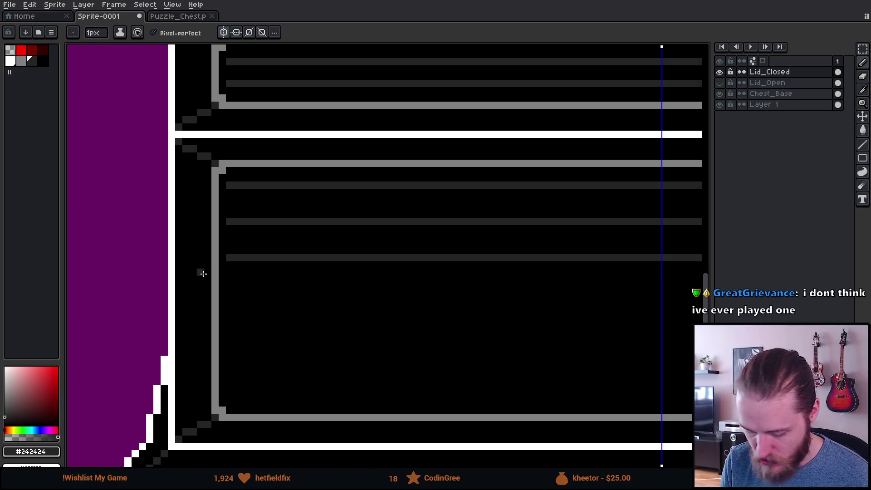
pyautogui.scroll(2, 236, 290)
# Add three more evenly spaced mirrored grain lines further down the panel
pyautogui.scroll(-2, 233, 305)
pyautogui.keyDown('shift'); pyautogui.click(591, 305); pyautogui.keyUp('shift')
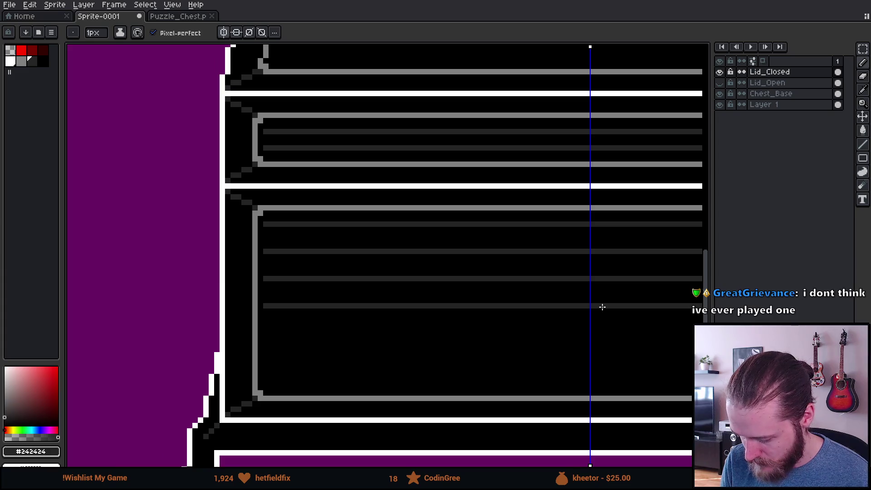
pyautogui.scroll(2, 321, 317)
pyautogui.click(219, 348)
pyautogui.scroll(-2, 250, 345)
pyautogui.keyDown('shift'); pyautogui.click(615, 348); pyautogui.keyUp('shift')
pyautogui.scroll(2, 267, 373)
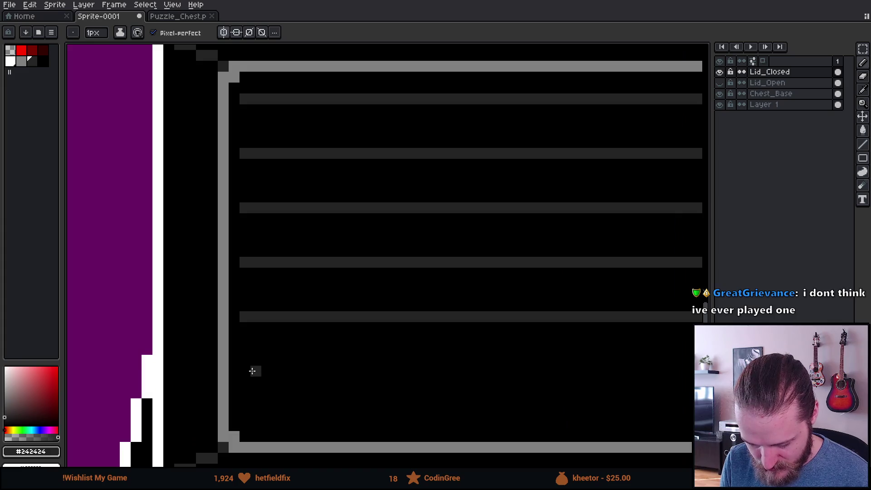
pyautogui.scroll(-2, 249, 372)
pyautogui.keyDown('shift'); pyautogui.click(519, 370); pyautogui.keyUp('shift')
pyautogui.scroll(2, 269, 388)
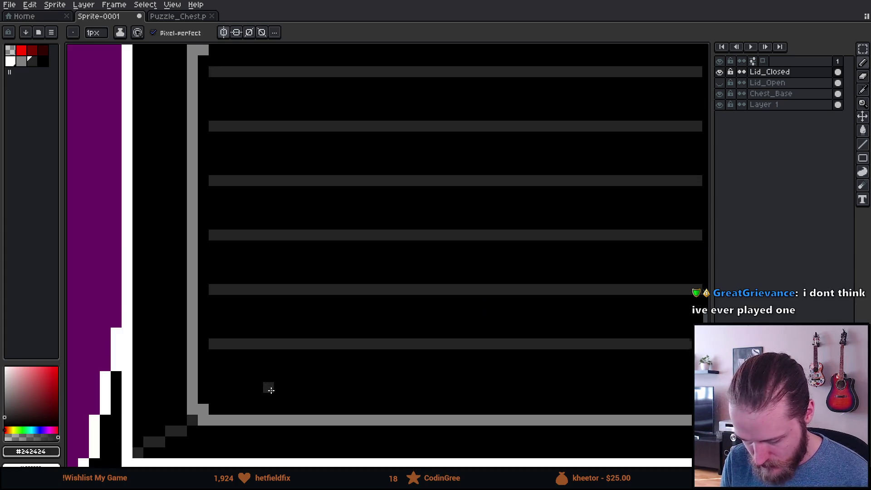
pyautogui.scroll(-2, 231, 395)
# Marquee-select the lower panel's grain lines, try moving them, then deselect
pyautogui.press('m')
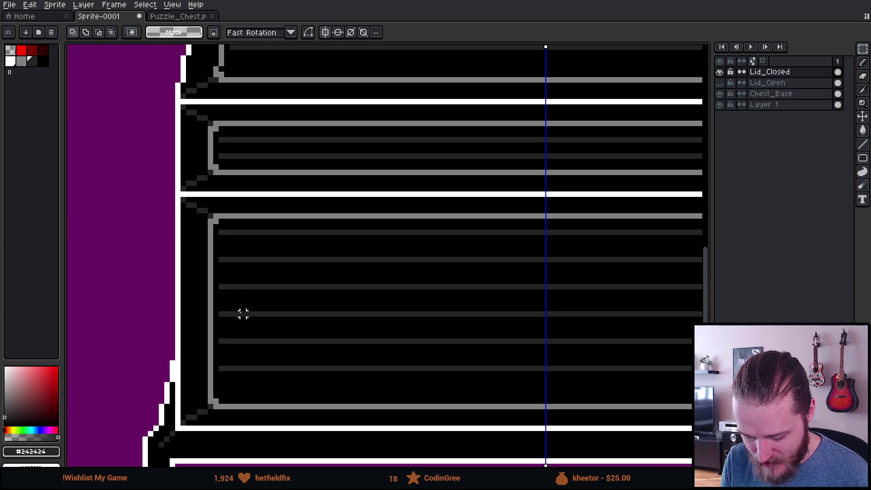
pyautogui.scroll(2, 210, 394)
pyautogui.press('b')
pyautogui.scroll(-2, 197, 424)
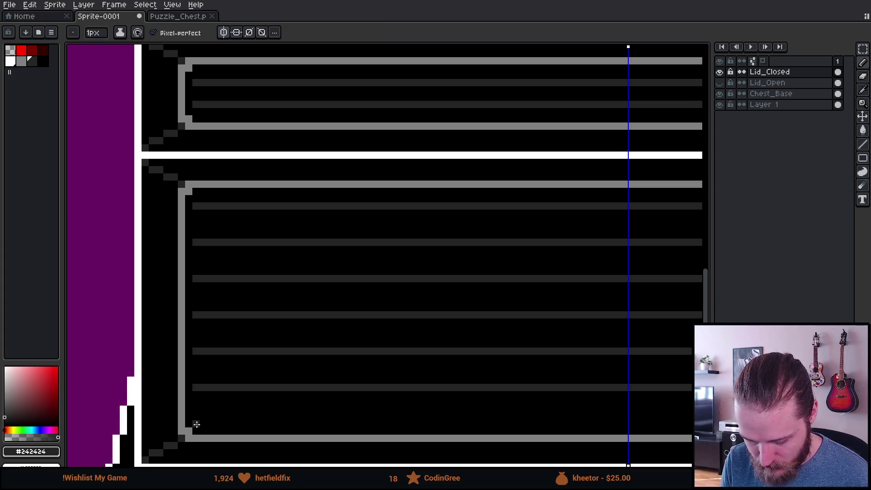
pyautogui.press('m')
pyautogui.moveTo(195, 204)
pyautogui.mouseDown()
pyautogui.moveTo(639, 389)
pyautogui.moveTo(631, 404)
pyautogui.mouseUp()
pyautogui.moveTo(380, 342)
pyautogui.mouseDown()
pyautogui.moveTo(384, 351)
pyautogui.moveTo(381, 344)
pyautogui.mouseUp()
pyautogui.hotkey('ctrl', 'd')
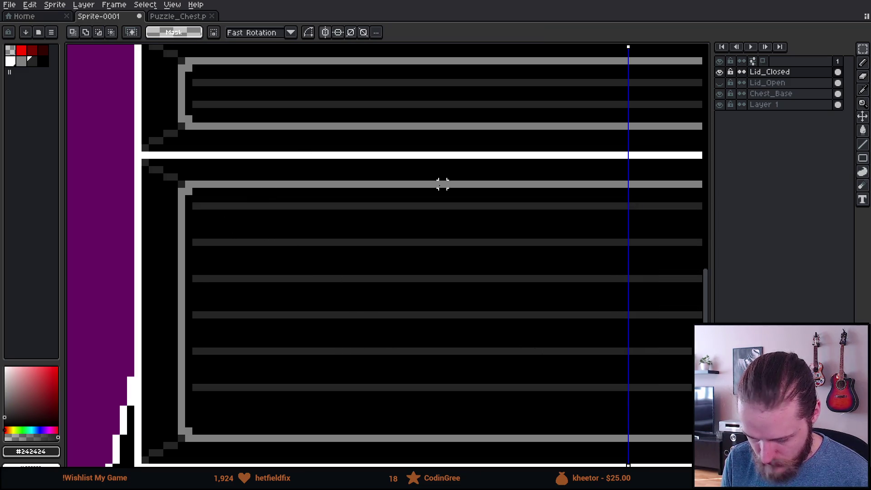
# Cut the grain lines from Lid_Closed and paste them in place onto Chest_Base
pyautogui.click(720, 71)
pyautogui.click(719, 71)
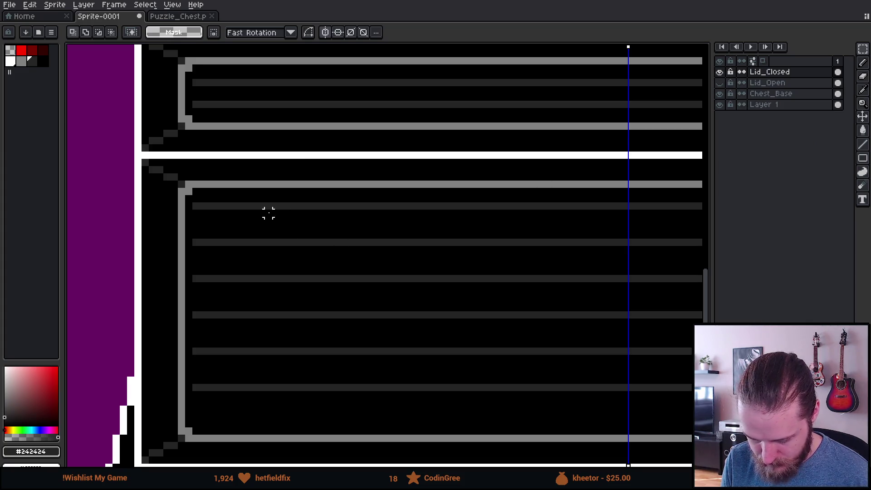
pyautogui.moveTo(189, 199)
pyautogui.mouseDown()
pyautogui.moveTo(619, 436)
pyautogui.moveTo(632, 388)
pyautogui.moveTo(599, 388)
pyautogui.moveTo(607, 393)
pyautogui.mouseUp()
pyautogui.scroll(-2, 318, 293)
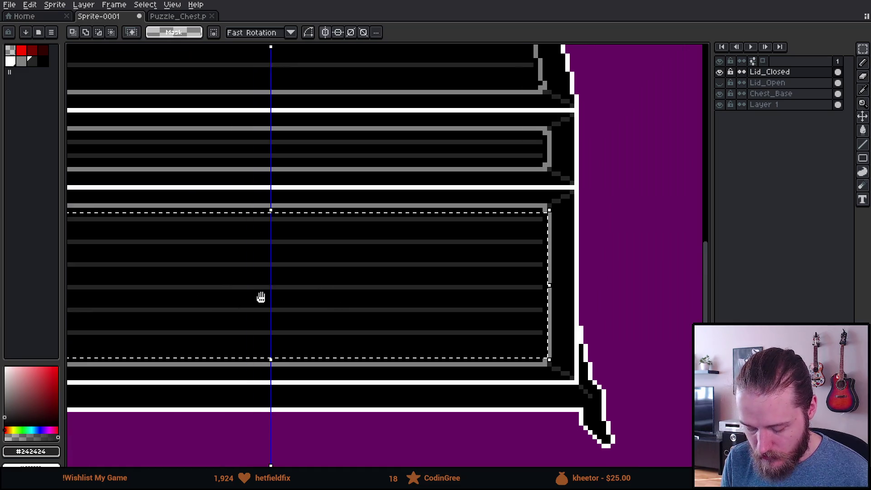
pyautogui.moveTo(245, 296); pyautogui.dragTo(534, 295)
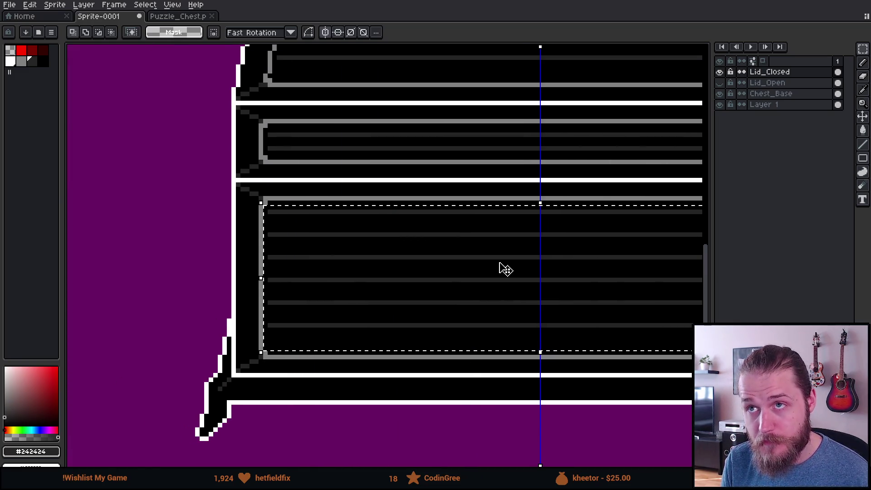
pyautogui.press('Delete')
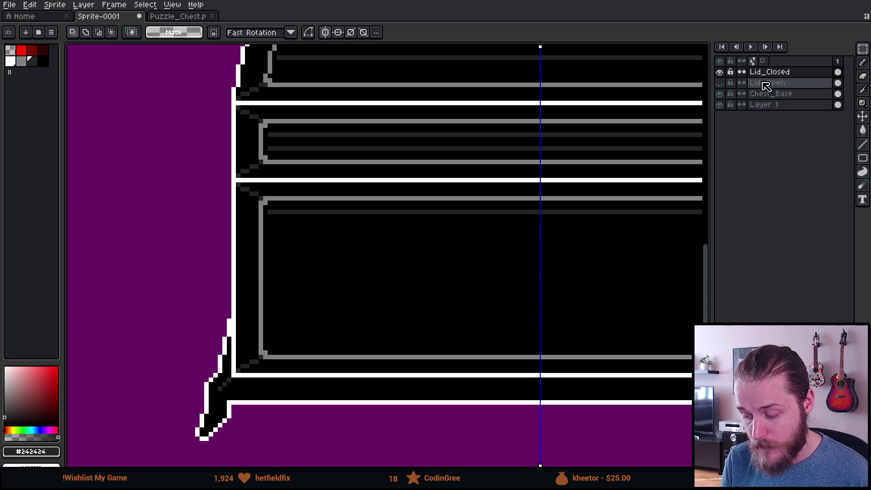
pyautogui.click(784, 94)
pyautogui.hotkey('ctrl', 'v')
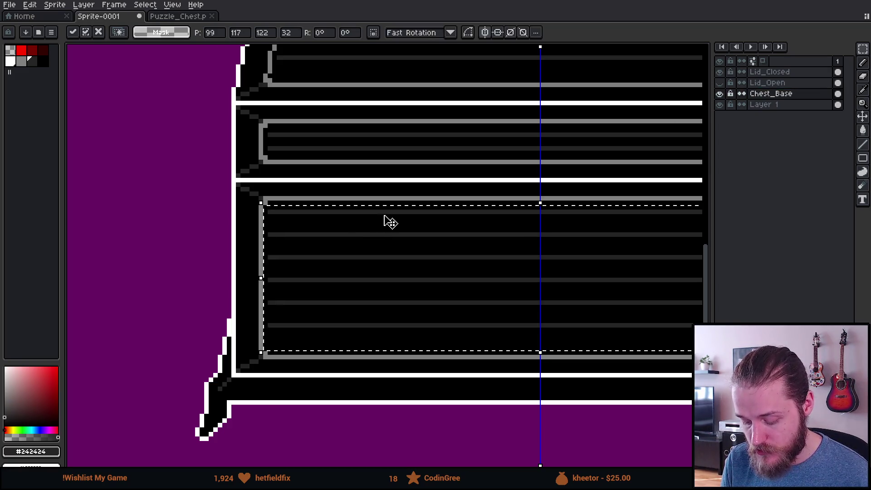
pyautogui.press('Return')
# Select the lower panel's contents and move them down two pixels
pyautogui.moveTo(267, 212)
pyautogui.mouseDown()
pyautogui.moveTo(329, 260)
pyautogui.moveTo(658, 347)
pyautogui.mouseUp()
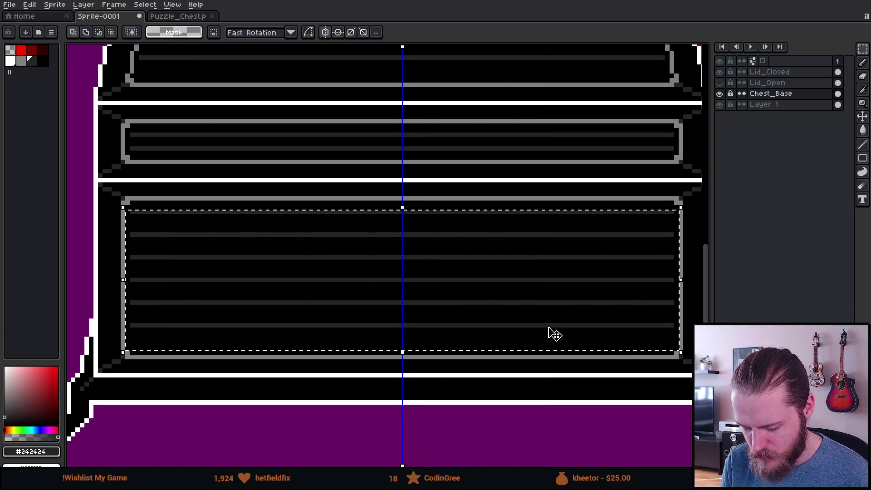
pyautogui.scroll(1, 191, 286)
pyautogui.moveTo(190, 286)
pyautogui.mouseDown()
pyautogui.moveTo(323, 266)
pyautogui.moveTo(322, 255)
pyautogui.moveTo(322, 268)
pyautogui.mouseUp()
pyautogui.scroll(1, 323, 266)
pyautogui.press('Escape')
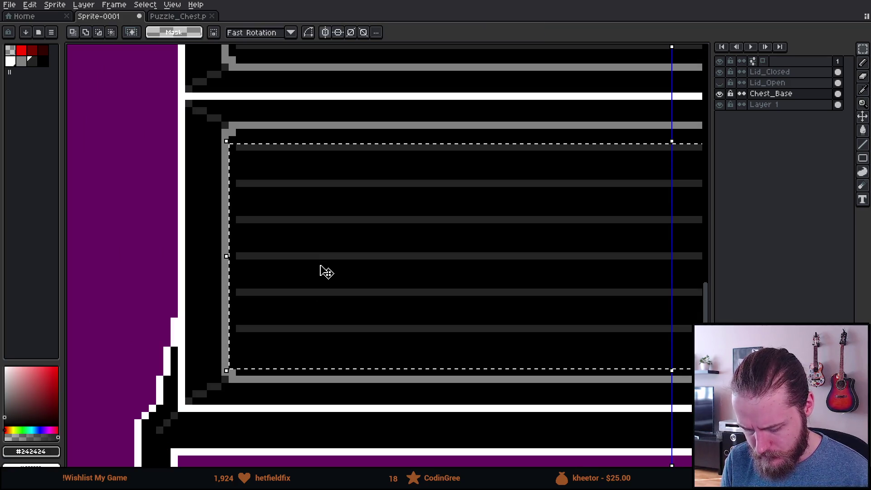
pyautogui.scroll(-2, 195, 356)
pyautogui.hscroll(2, 207, 347)
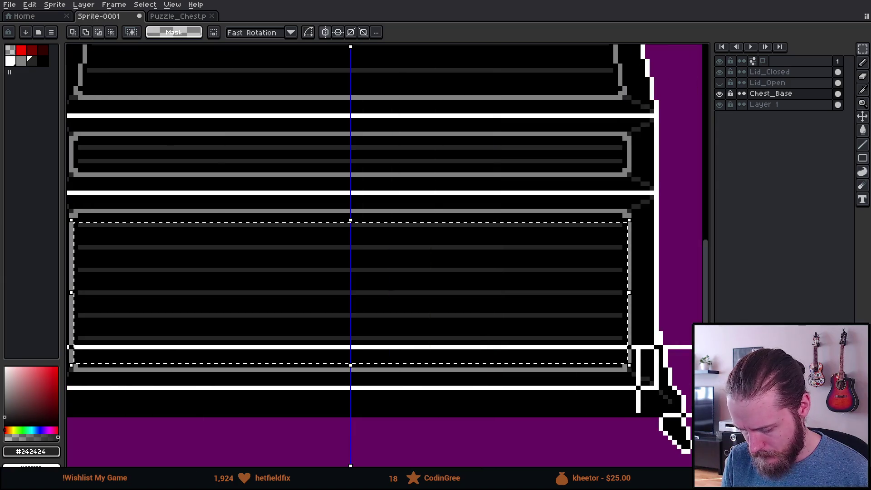
pyautogui.scroll(1, 296, 269)
pyautogui.hscroll(-2, 111, 306)
pyautogui.moveTo(282, 257); pyautogui.dragTo(284, 265)
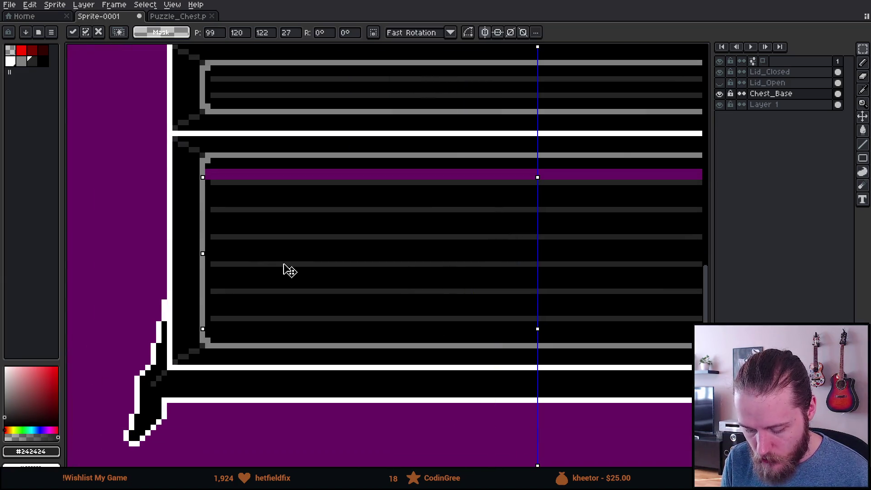
# Flood-fill the purple gap strip above the lines with black
pyautogui.scroll(3, 233, 175)
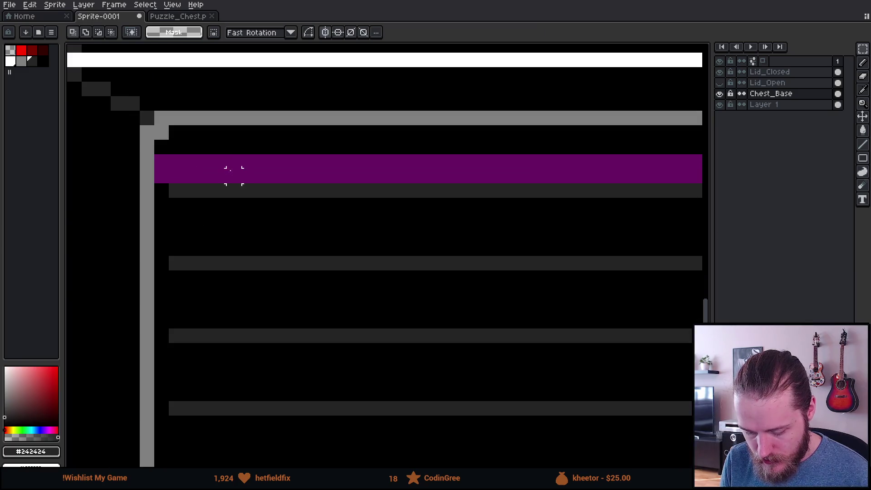
pyautogui.press('g')
pyautogui.click(224, 175)
pyautogui.scroll(-4, 223, 175)
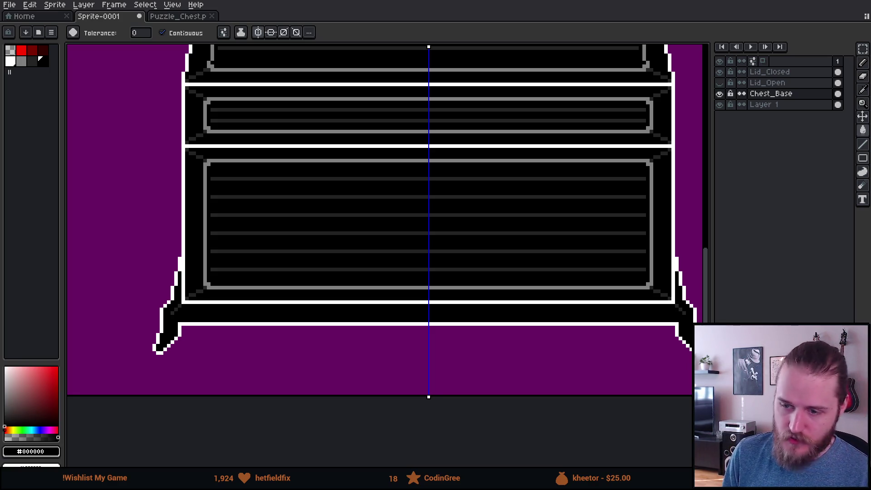
# Switch to the browser showing the Return of the Obra Dinn reference images
pyautogui.hotkey('alt', 'Tab')
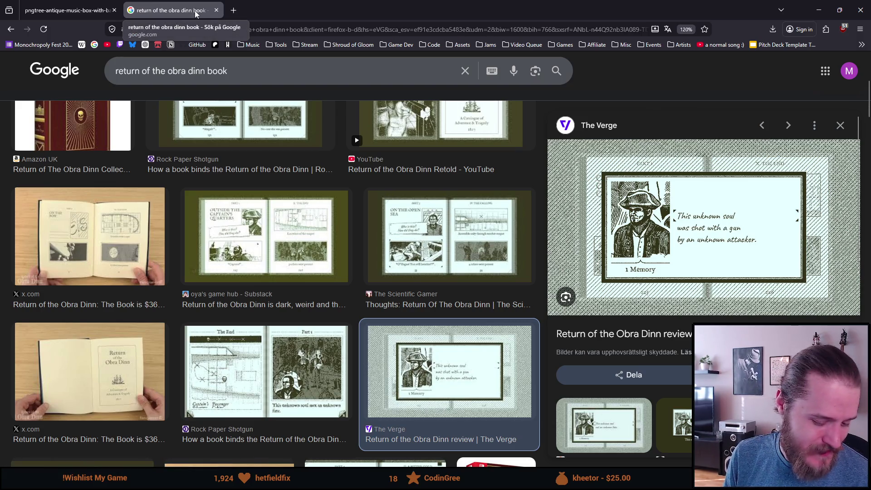
# Switch back to the chest sprite in Aseprite
pyautogui.hotkey('alt', 'Tab')
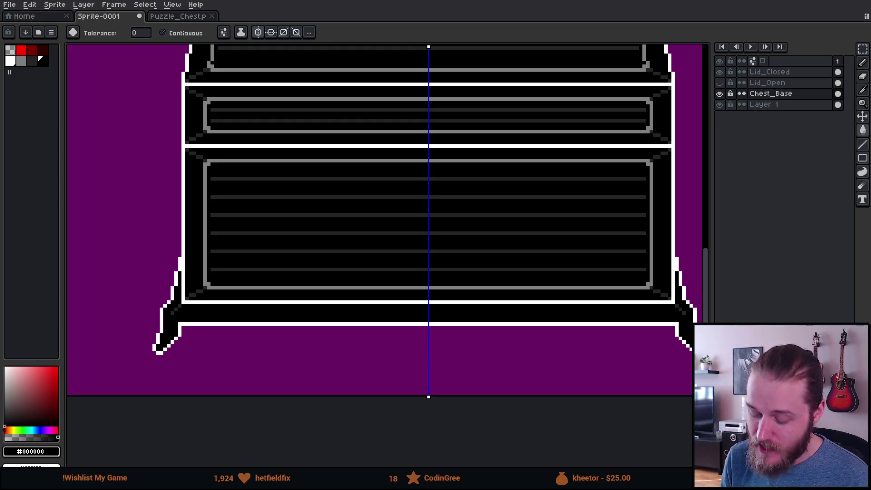
# Bring the chest's left side into view and turn off mirrored drawing
pyautogui.moveTo(268, 201); pyautogui.dragTo(314, 246)
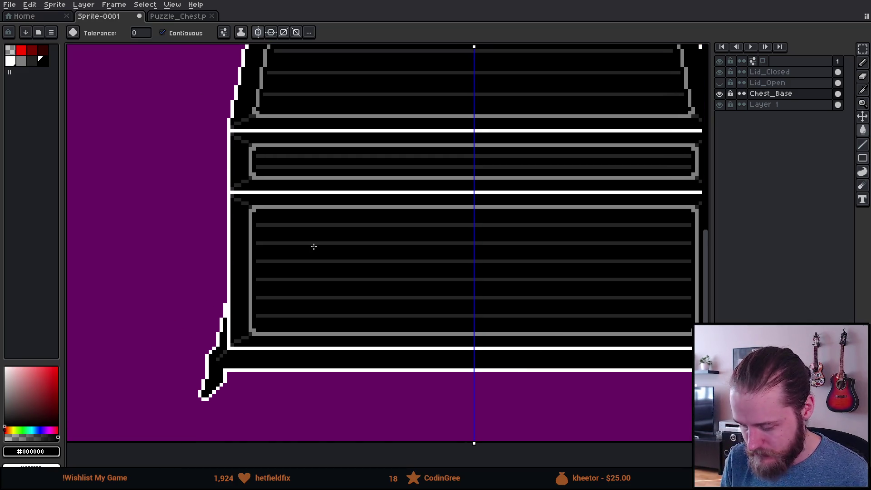
pyautogui.scroll(2, 278, 257)
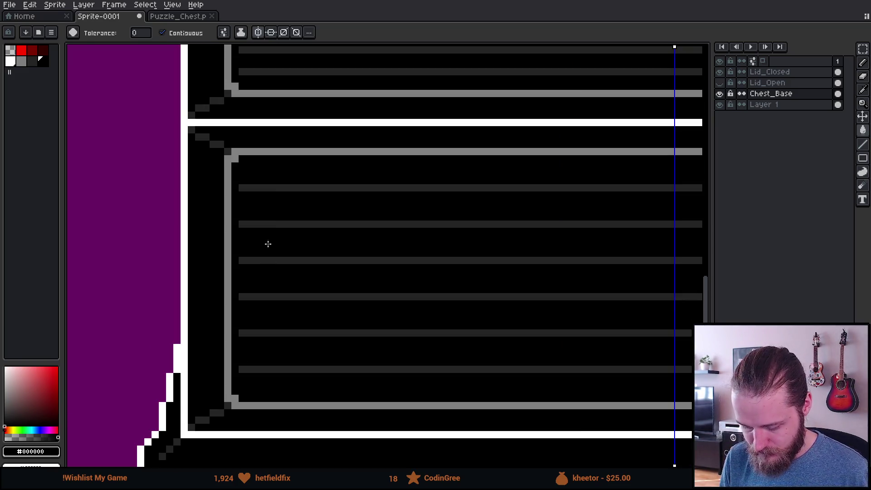
pyautogui.scroll(-2, 259, 150)
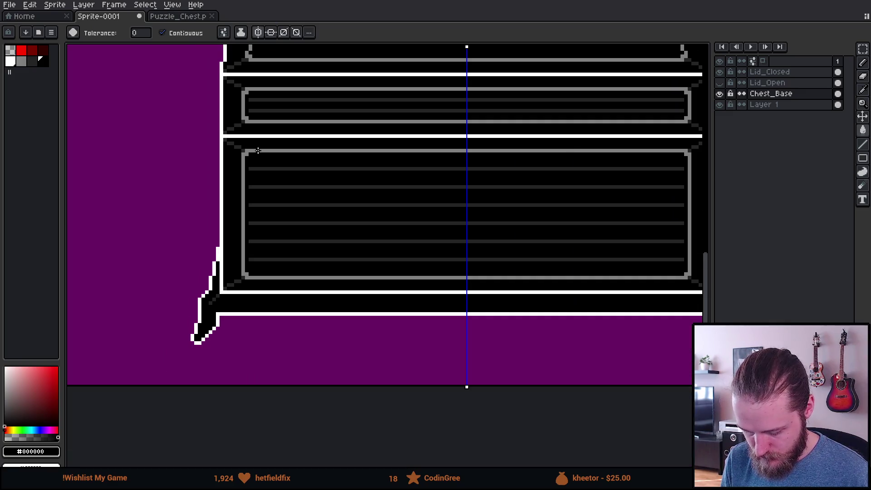
pyautogui.scroll(-1, 300, 136)
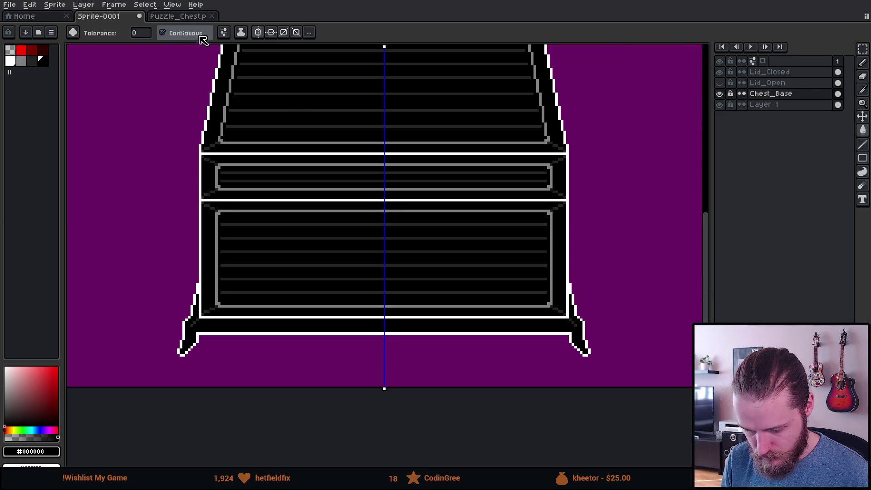
pyautogui.click(259, 34)
pyautogui.scroll(3, 419, 229)
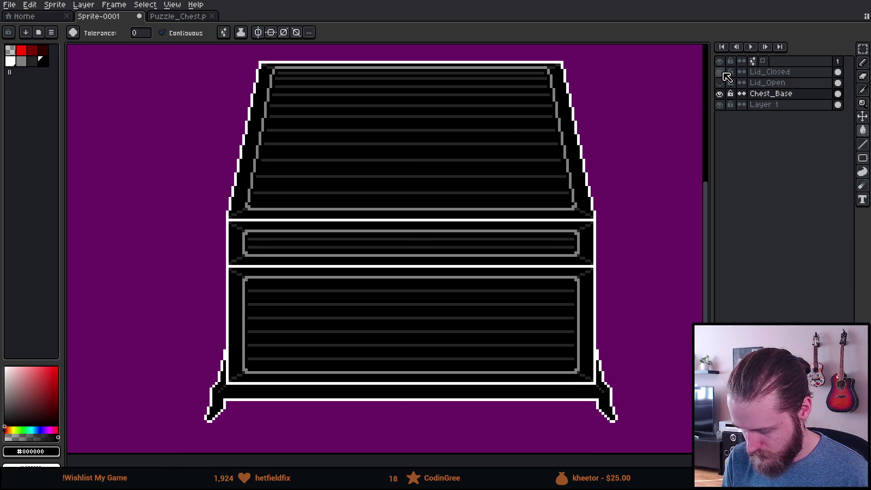
# Hide the Lid_Closed layer, show Chest_Base, and make Chest_Base the active layer
pyautogui.click(724, 72)
pyautogui.click(720, 93)
pyautogui.click(720, 73)
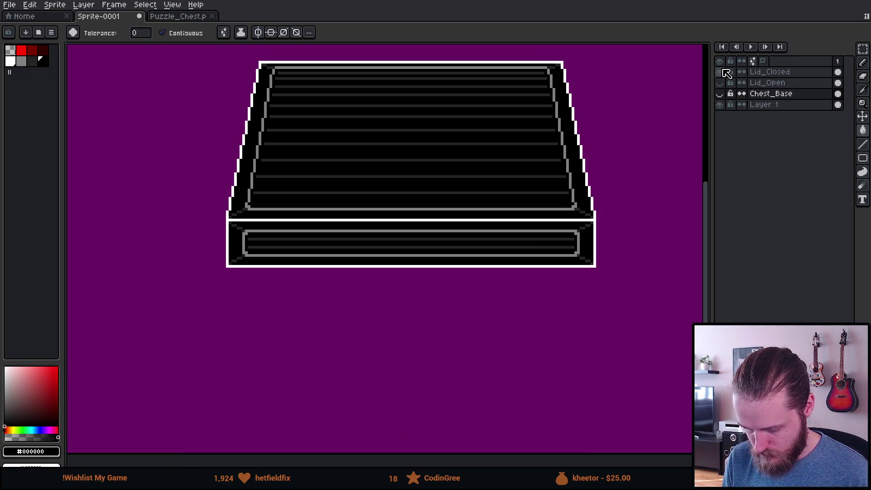
pyautogui.click(722, 75)
pyautogui.click(720, 82)
pyautogui.click(720, 83)
pyautogui.click(720, 94)
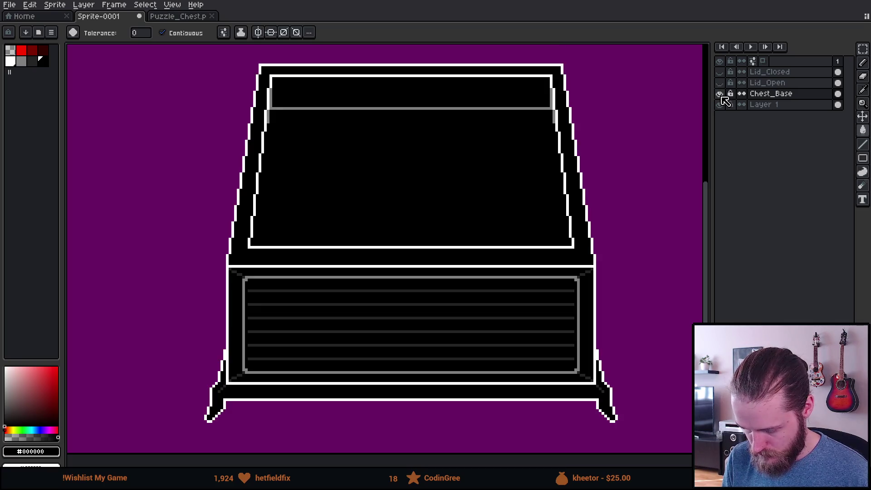
pyautogui.click(780, 97)
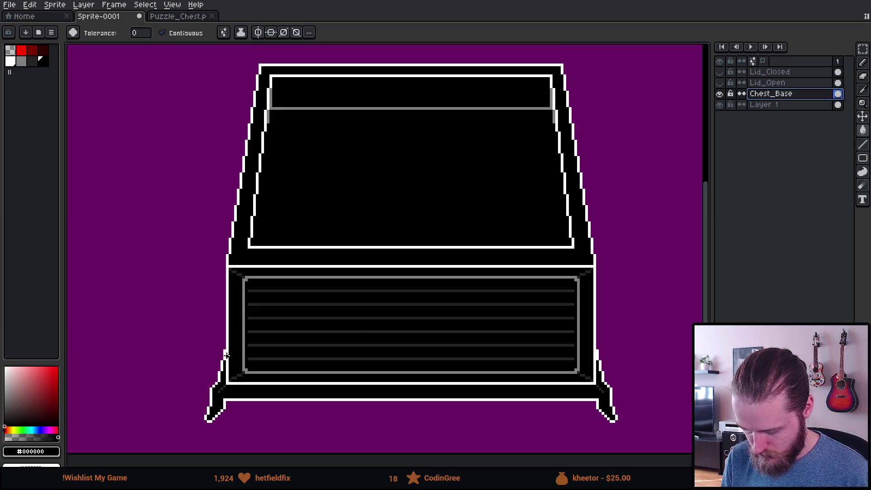
pyautogui.scroll(4, 251, 298)
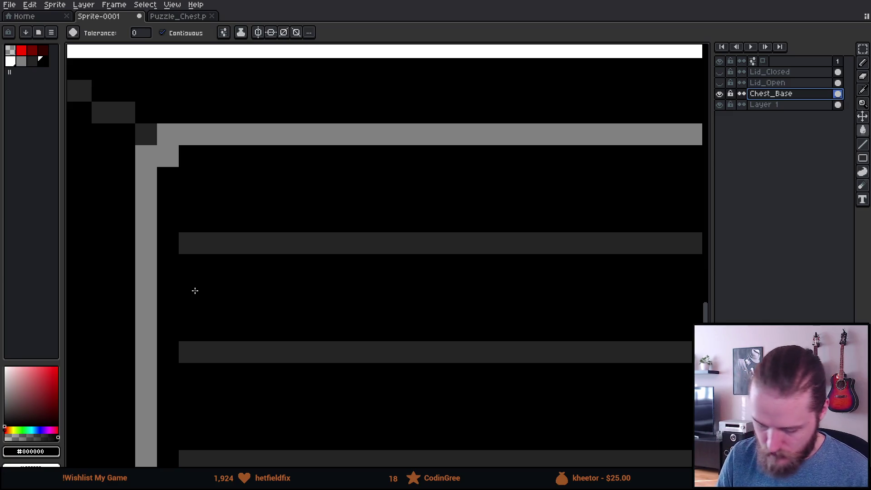
# With the 1px black pencil, cut several gaps into the top grain line
pyautogui.press('e')
pyautogui.press('b')
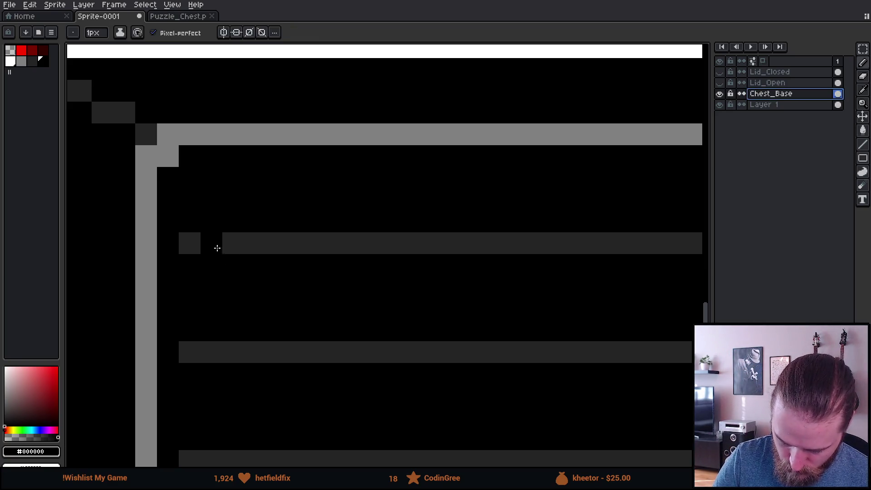
pyautogui.click(272, 244)
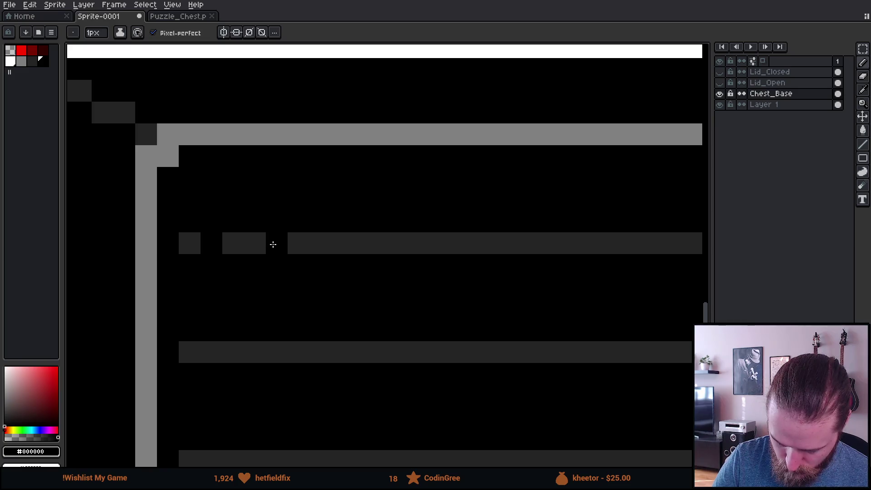
pyautogui.click(184, 241)
pyautogui.click(233, 243)
pyautogui.click(255, 245)
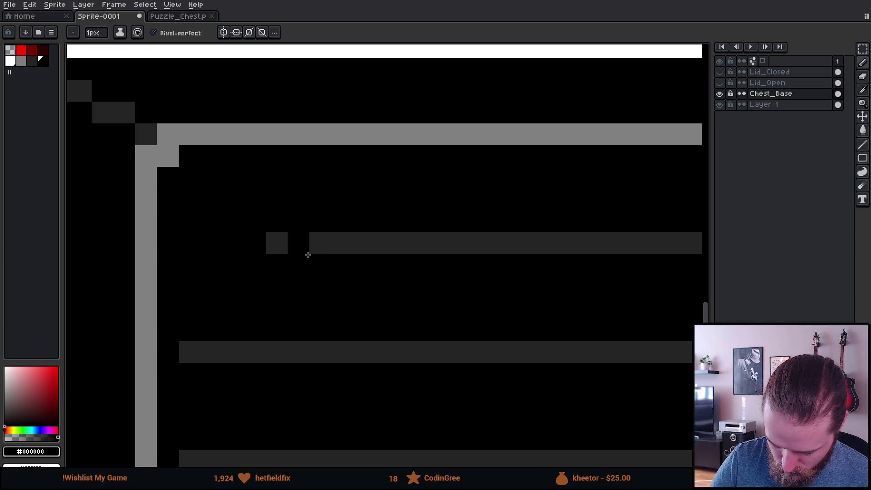
pyautogui.click(308, 250)
# Break the top grain line's middle stretch into short dashes and isolated grey dots
pyautogui.scroll(-4, 433, 337)
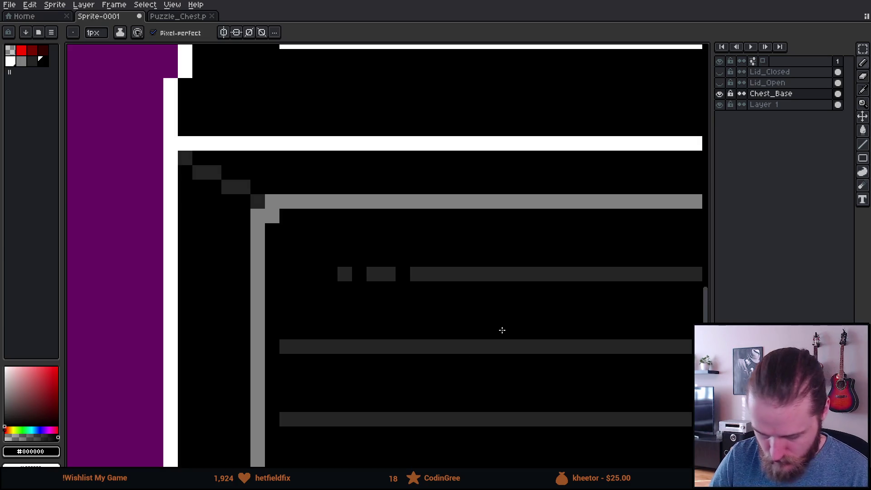
pyautogui.moveTo(593, 373)
pyautogui.mouseDown()
pyautogui.moveTo(288, 286)
pyautogui.moveTo(191, 275)
pyautogui.moveTo(241, 267)
pyautogui.moveTo(233, 269)
pyautogui.mouseUp()
pyautogui.hscroll(5, 179, 272)
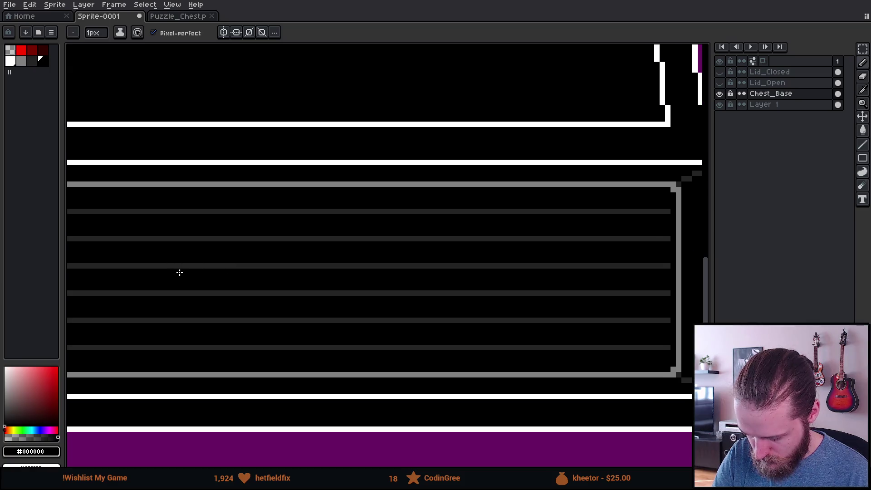
pyautogui.moveTo(453, 211); pyautogui.dragTo(507, 216)
pyautogui.click(495, 212)
pyautogui.click(505, 211)
pyautogui.click(521, 211)
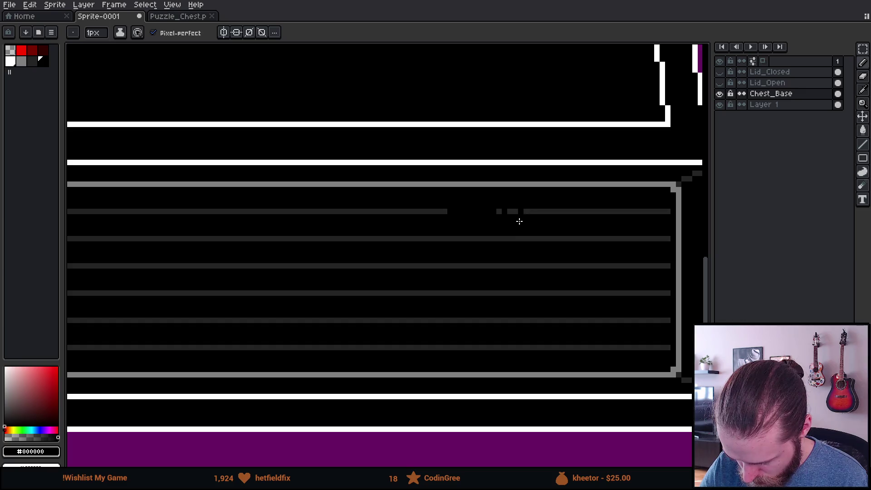
pyautogui.click(439, 212)
pyautogui.click(422, 212)
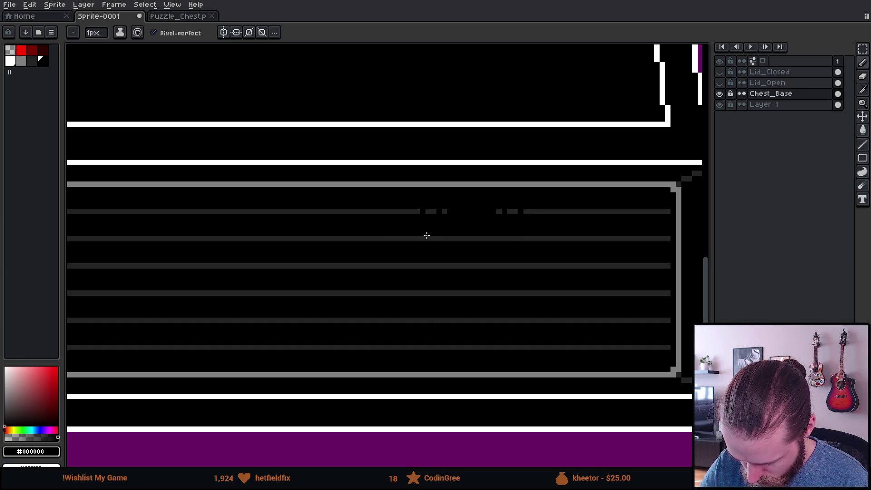
# Black out a stretch of the top line's left side and punch small gaps
pyautogui.moveTo(345, 369); pyautogui.dragTo(479, 351)
pyautogui.moveTo(314, 210); pyautogui.dragTo(400, 209)
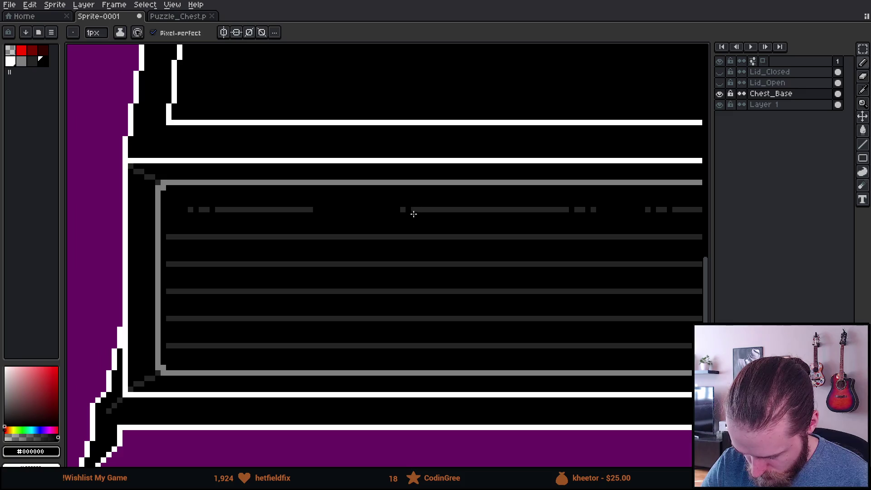
pyautogui.click(424, 210)
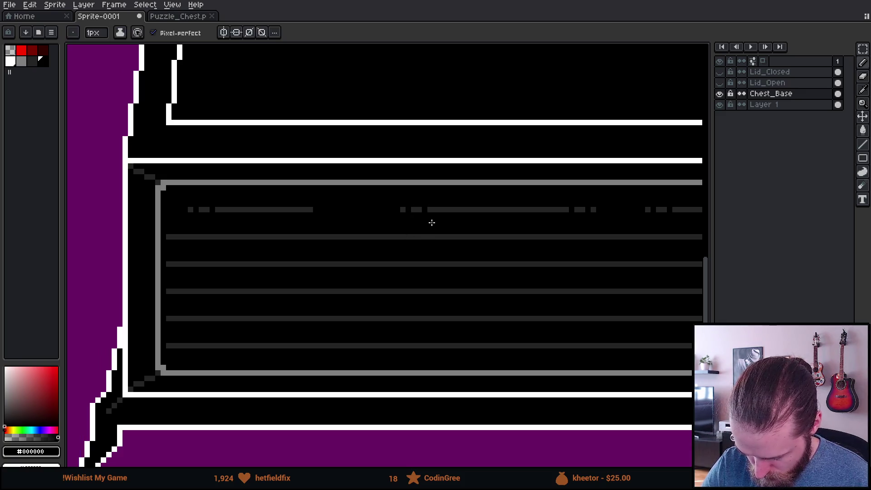
pyautogui.click(305, 210)
pyautogui.click(288, 209)
# Black out the left and right stretches of the second grain line, leaving a grey dot
pyautogui.moveTo(520, 322)
pyautogui.mouseDown()
pyautogui.moveTo(455, 350)
pyautogui.moveTo(352, 332)
pyautogui.moveTo(595, 280)
pyautogui.moveTo(537, 275)
pyautogui.mouseUp()
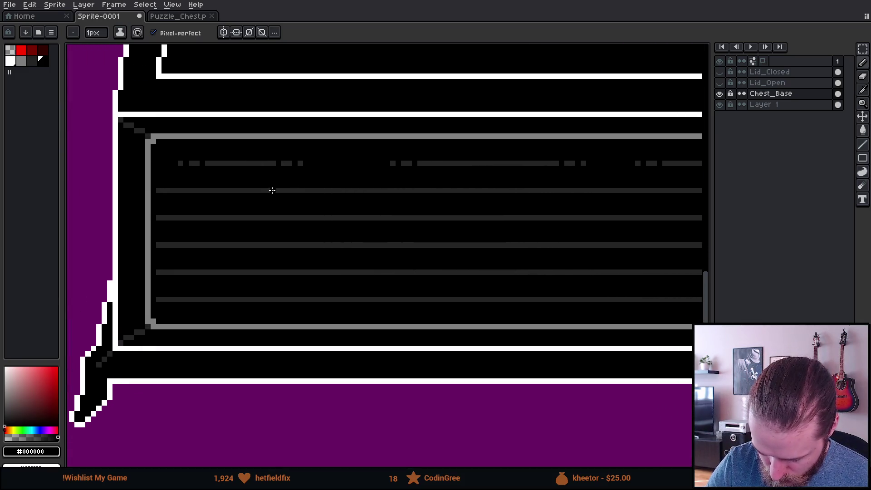
pyautogui.keyDown('shift'); pyautogui.click(449, 190); pyautogui.keyUp('shift')
pyautogui.hotkey('ctrl', 'z')
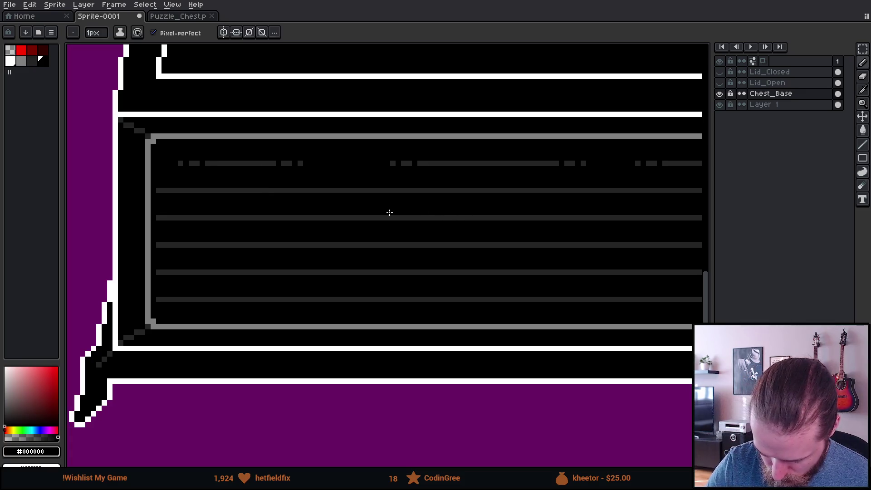
pyautogui.click(157, 191)
pyautogui.keyDown('shift'); pyautogui.click(233, 191); pyautogui.keyUp('shift')
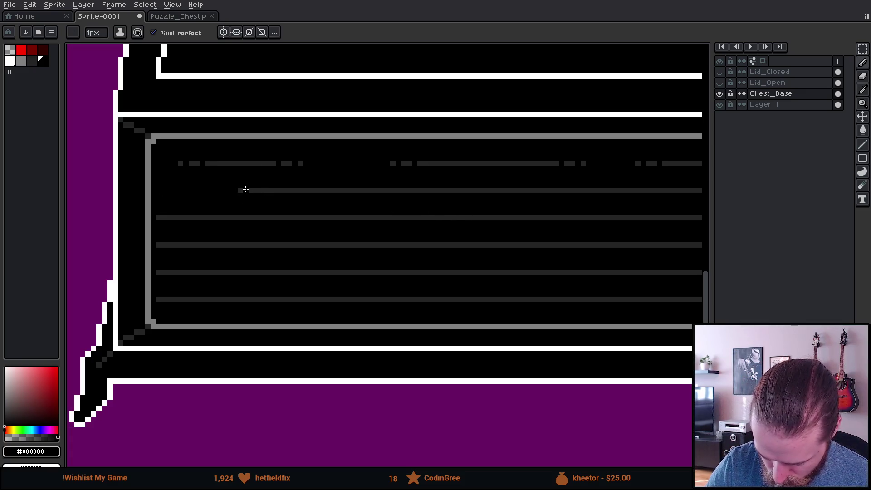
pyautogui.click(259, 194)
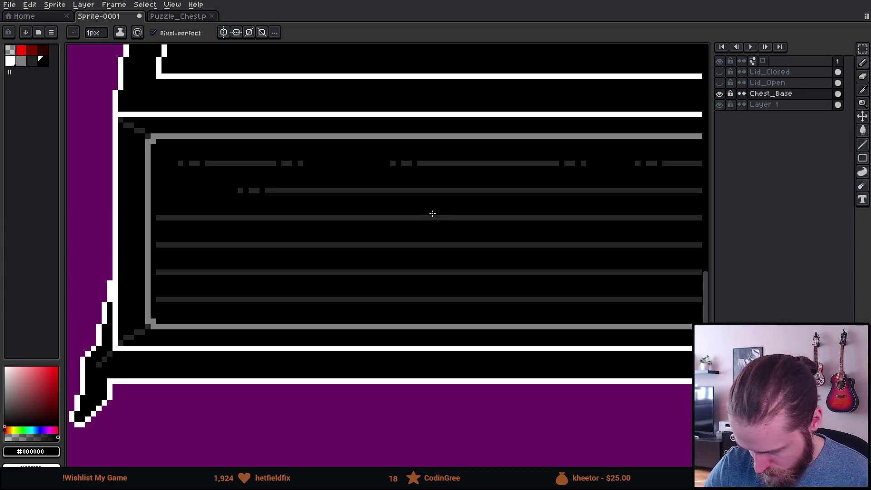
pyautogui.moveTo(457, 189)
pyautogui.mouseDown()
pyautogui.moveTo(512, 202)
pyautogui.moveTo(617, 192)
pyautogui.mouseUp()
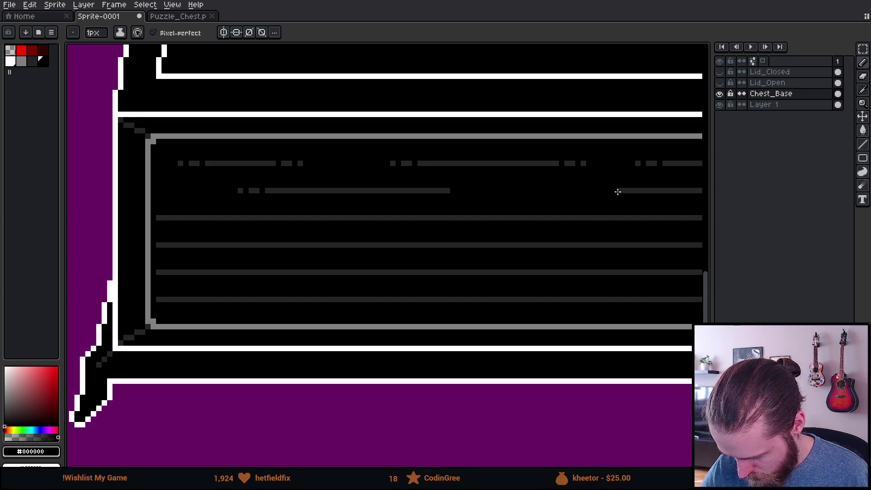
pyautogui.click(443, 190)
pyautogui.click(427, 191)
# Reduce the second line's right portion to isolated grey dots and two short dashes
pyautogui.moveTo(571, 252)
pyautogui.mouseDown()
pyautogui.moveTo(428, 272)
pyautogui.moveTo(342, 254)
pyautogui.mouseUp()
pyautogui.click(399, 192)
pyautogui.click(415, 192)
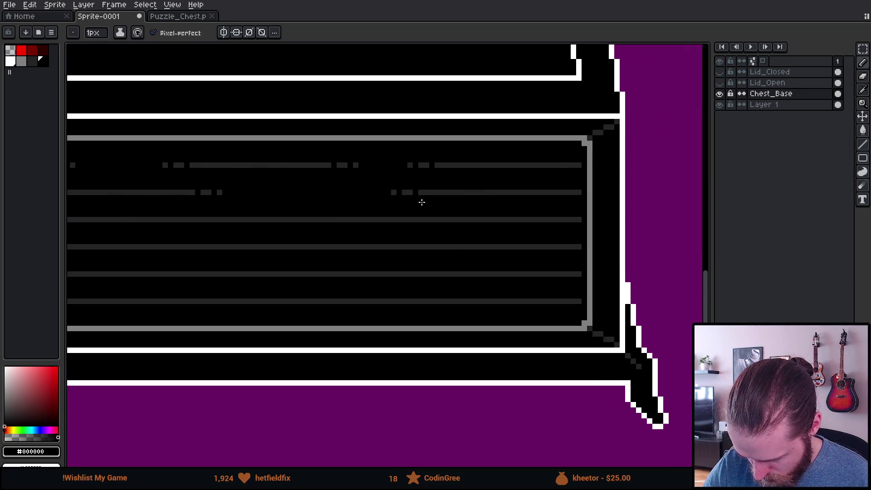
pyautogui.moveTo(535, 192); pyautogui.dragTo(581, 193)
pyautogui.click(524, 192)
pyautogui.click(509, 192)
# Split the third grain line in two and punch two gaps on its left
pyautogui.moveTo(493, 281)
pyautogui.mouseDown()
pyautogui.moveTo(614, 303)
pyautogui.moveTo(564, 307)
pyautogui.moveTo(585, 303)
pyautogui.mouseUp()
pyautogui.moveTo(403, 317)
pyautogui.mouseDown()
pyautogui.moveTo(593, 311)
pyautogui.moveTo(562, 310)
pyautogui.mouseUp()
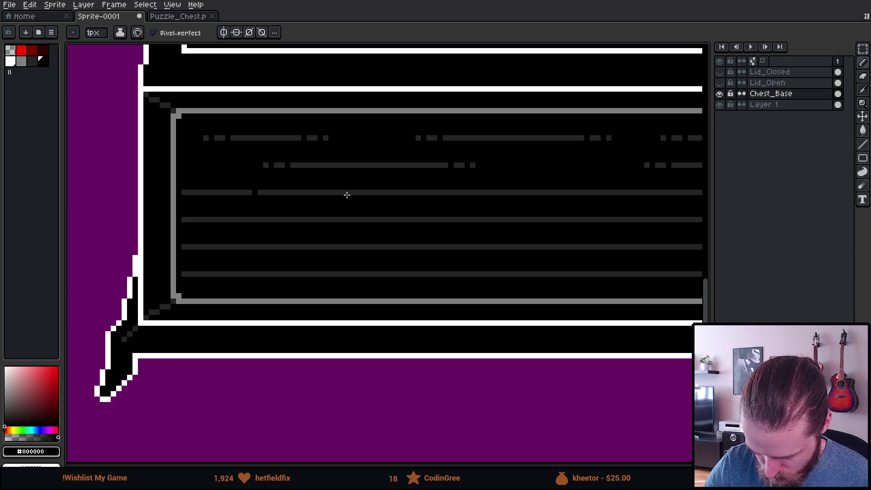
pyautogui.moveTo(252, 192); pyautogui.dragTo(375, 194)
pyautogui.click(391, 192)
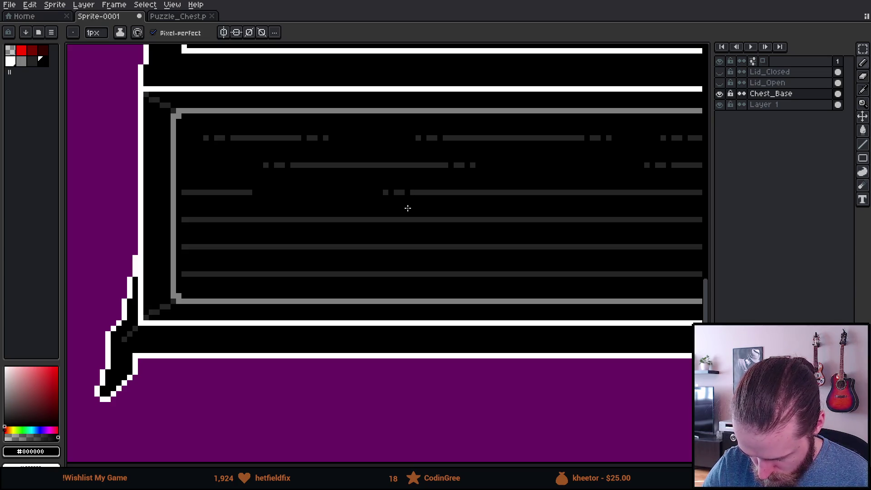
pyautogui.click(244, 193)
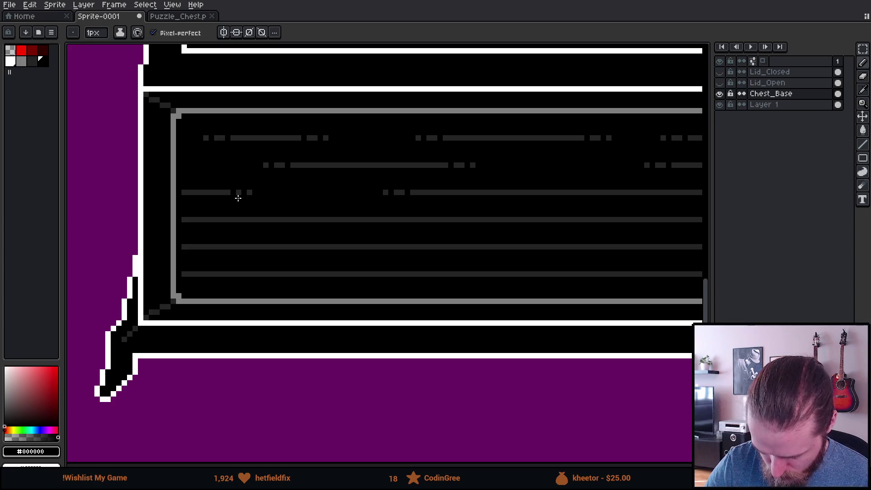
pyautogui.click(228, 192)
# Break the third line's right end into a dotted pattern and add more gaps
pyautogui.moveTo(519, 257); pyautogui.dragTo(342, 263)
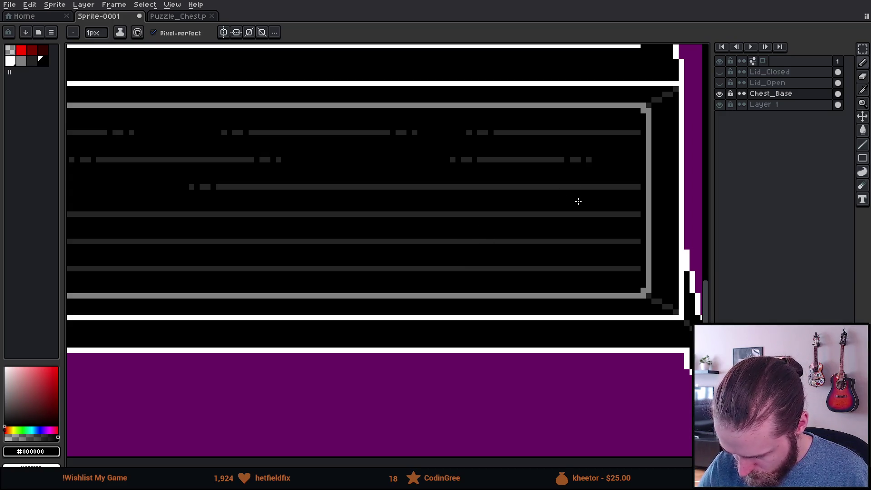
pyautogui.click(404, 187)
pyautogui.keyDown('shift'); pyautogui.click(533, 187); pyautogui.keyUp('shift')
pyautogui.keyDown('shift'); pyautogui.click(552, 187); pyautogui.keyUp('shift')
pyautogui.click(561, 187)
pyautogui.click(578, 187)
pyautogui.click(393, 186)
pyautogui.click(376, 187)
pyautogui.scroll(-5, 510, 314)
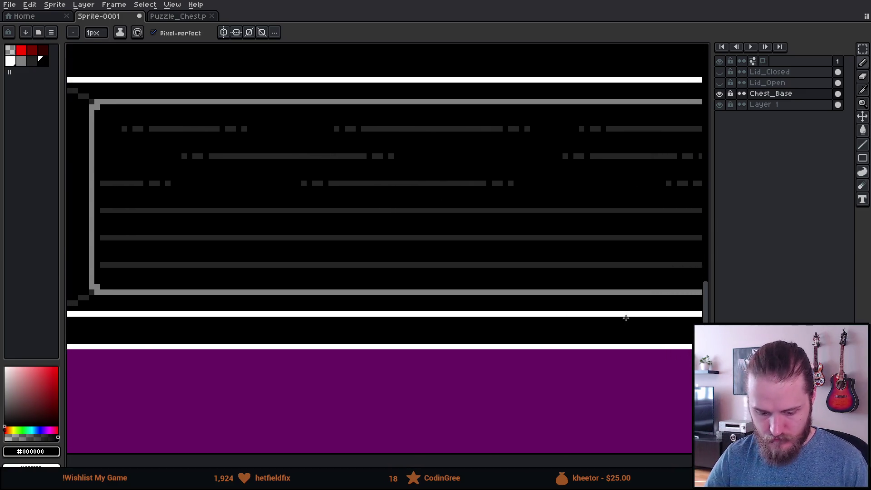
pyautogui.scroll(2, 653, 345)
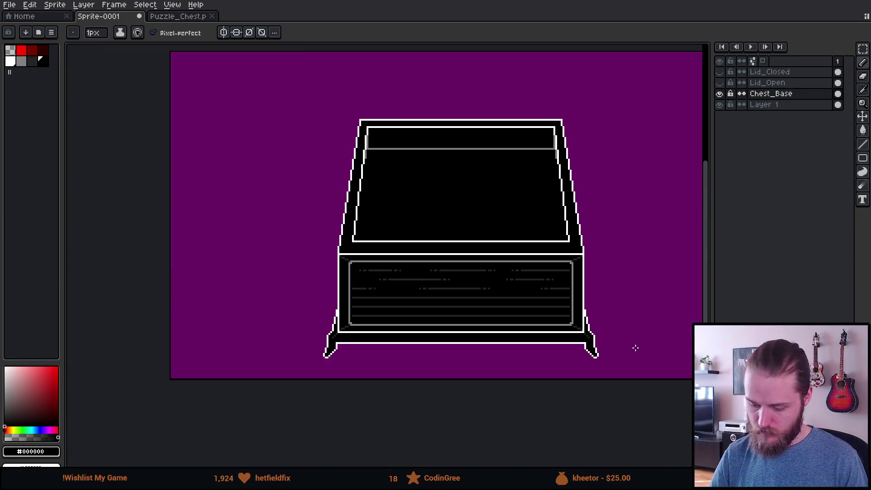
# Black out the left part of the fourth grain line on the lower-left panel
pyautogui.scroll(1, 629, 350)
pyautogui.scroll(2, 337, 279)
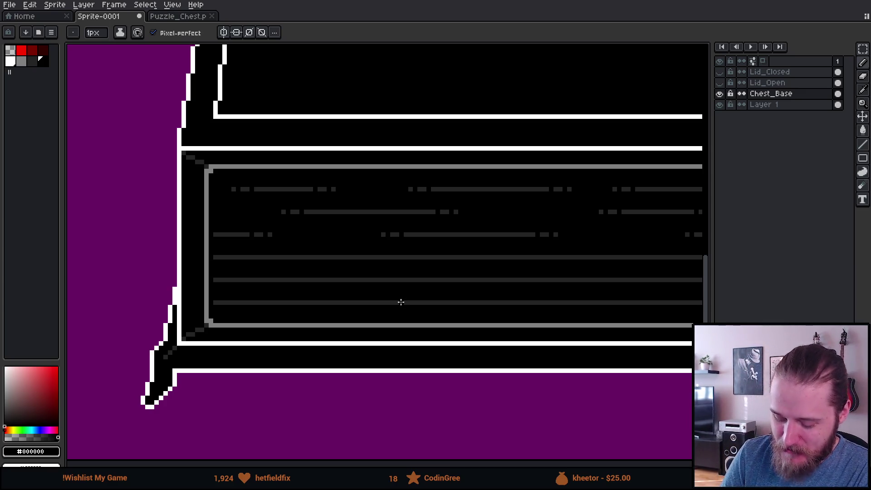
pyautogui.moveTo(508, 321); pyautogui.dragTo(466, 290)
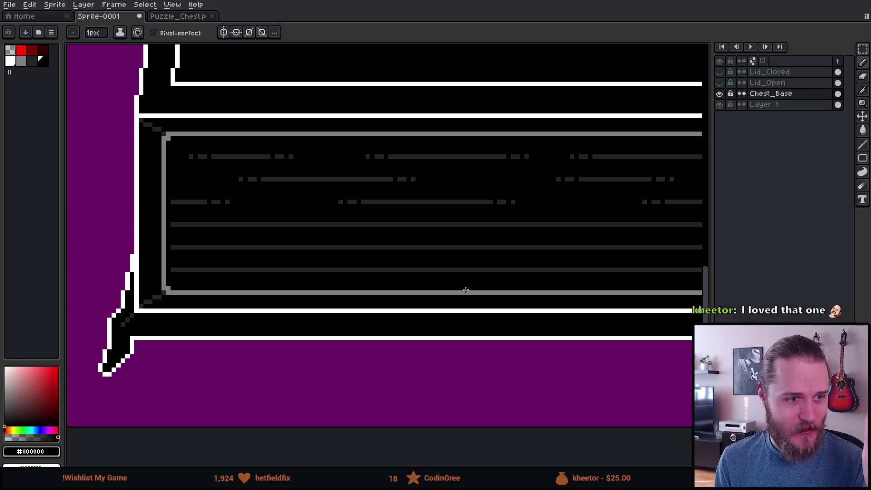
pyautogui.hscroll(-3, 466, 290)
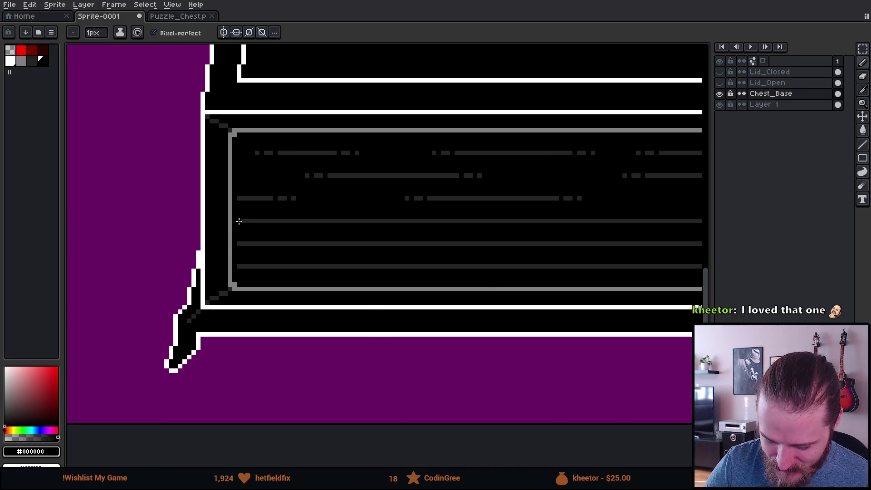
pyautogui.moveTo(243, 220); pyautogui.dragTo(355, 220)
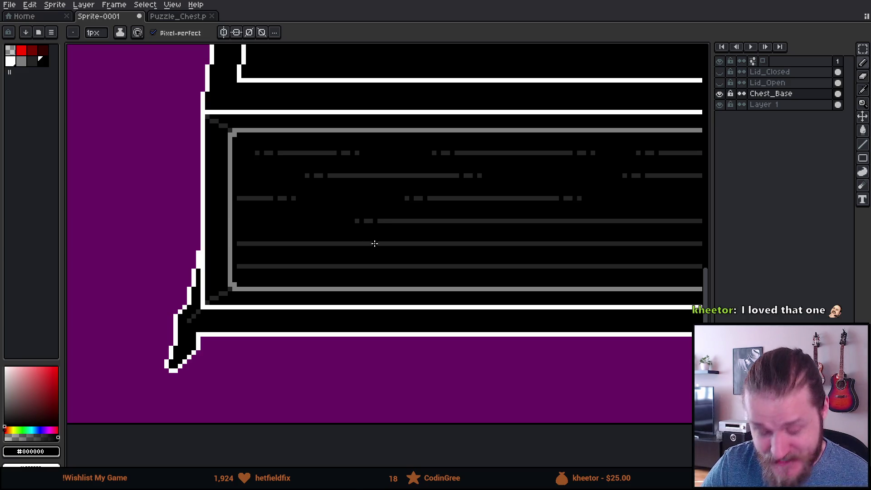
# Cut a gap into a grain line and chip single pixels to split off dashes
pyautogui.moveTo(480, 321)
pyautogui.mouseDown()
pyautogui.moveTo(481, 331)
pyautogui.moveTo(324, 293)
pyautogui.mouseUp()
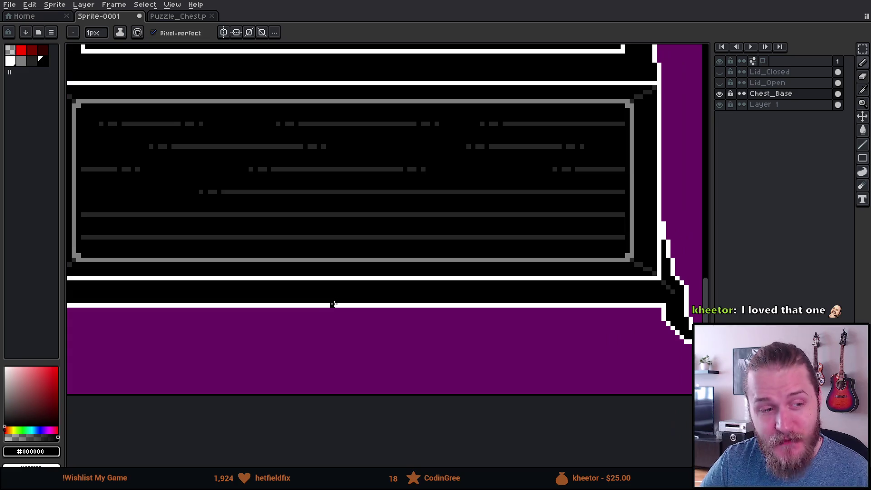
pyautogui.scroll(1, 391, 325)
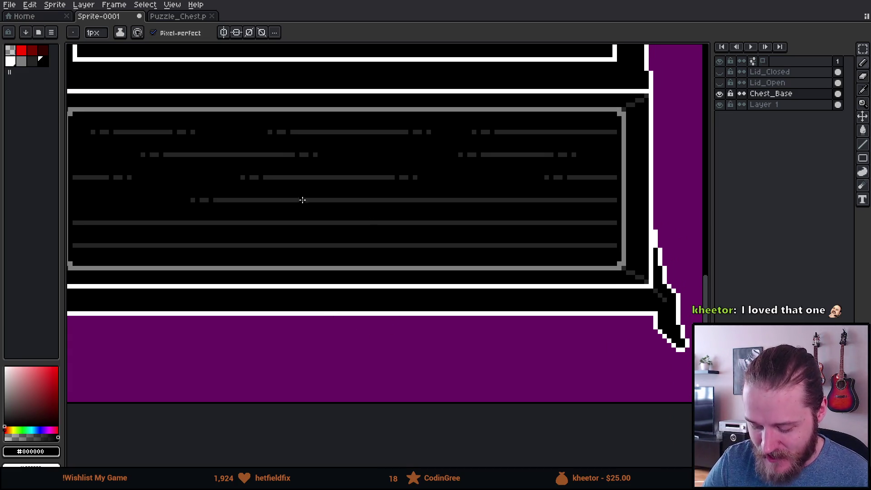
pyautogui.moveTo(297, 200); pyautogui.dragTo(338, 198)
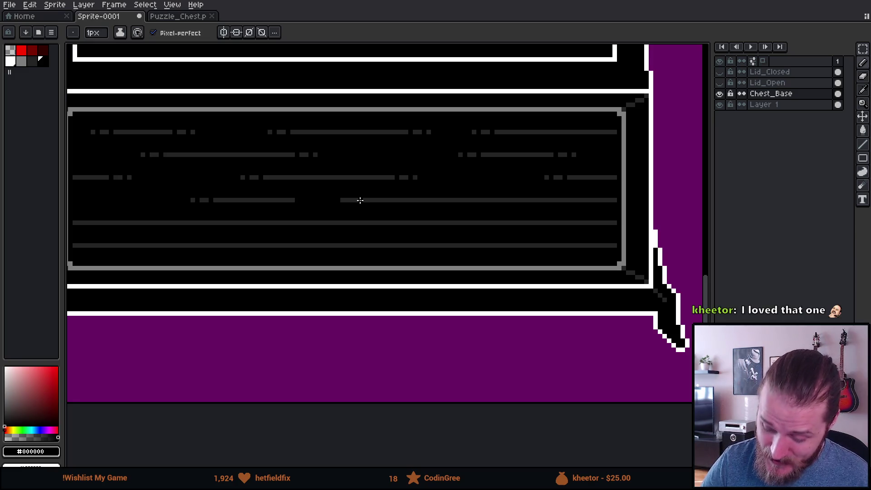
pyautogui.click(347, 200)
pyautogui.click(360, 200)
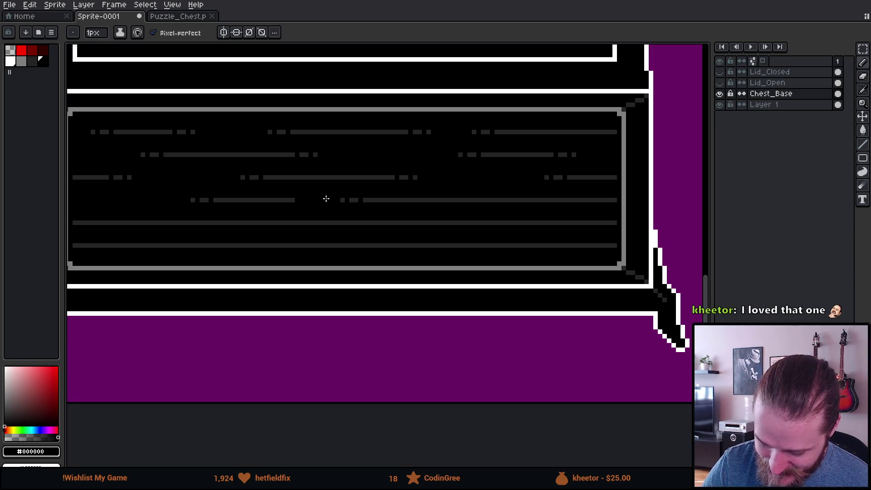
pyautogui.click(288, 200)
pyautogui.click(279, 200)
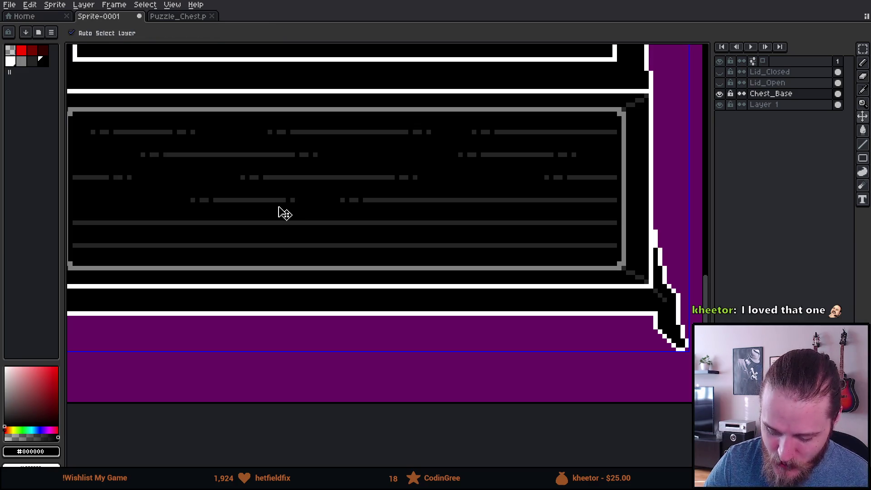
# Erase a long run of the grain line along the drawer panel, leaving a one-pixel break
pyautogui.moveTo(483, 273); pyautogui.dragTo(437, 268)
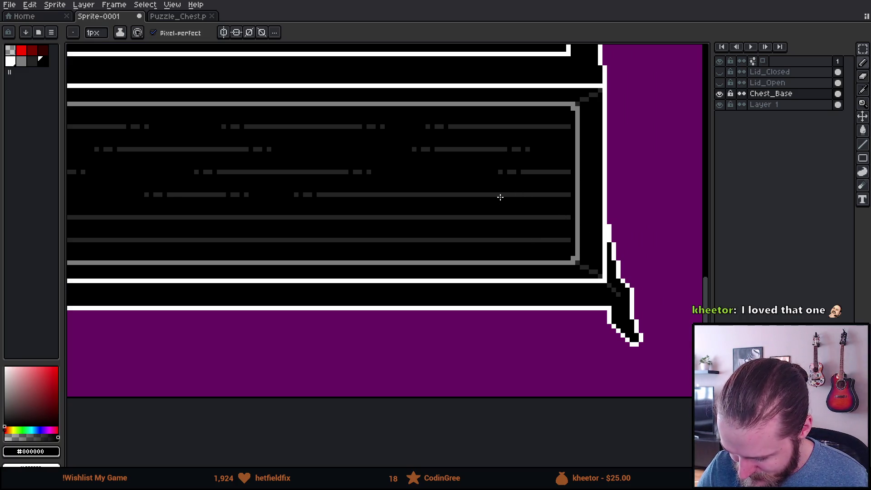
pyautogui.click(477, 195)
pyautogui.moveTo(569, 195); pyautogui.dragTo(481, 195)
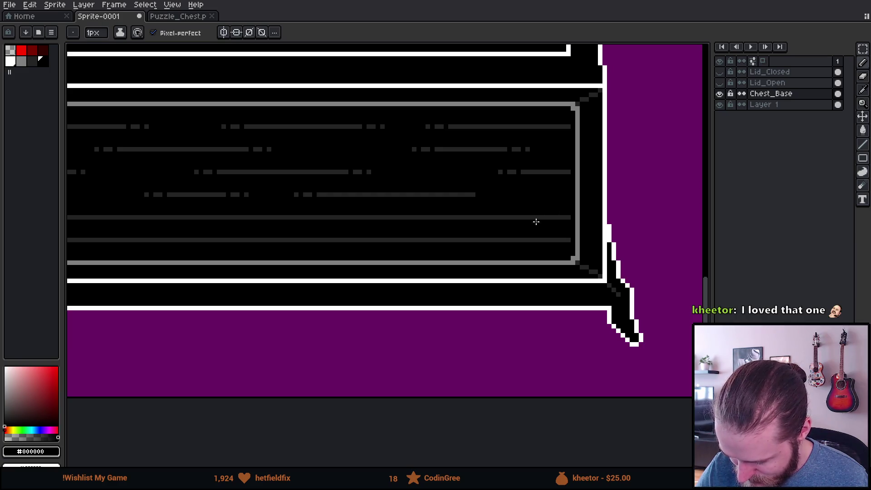
pyautogui.click(468, 194)
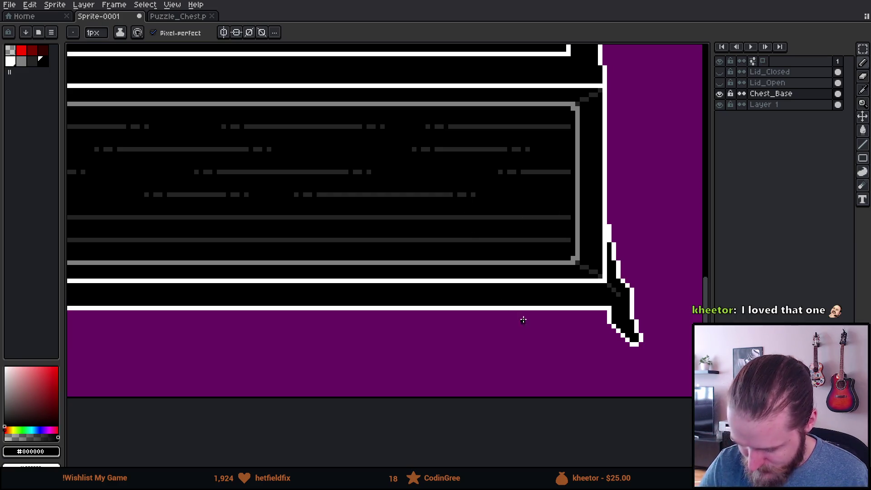
# Black out a long stretch of the lower grain line and nick single pixels at its ends
pyautogui.hscroll(-10, 590, 313)
pyautogui.hscroll(-2, 476, 321)
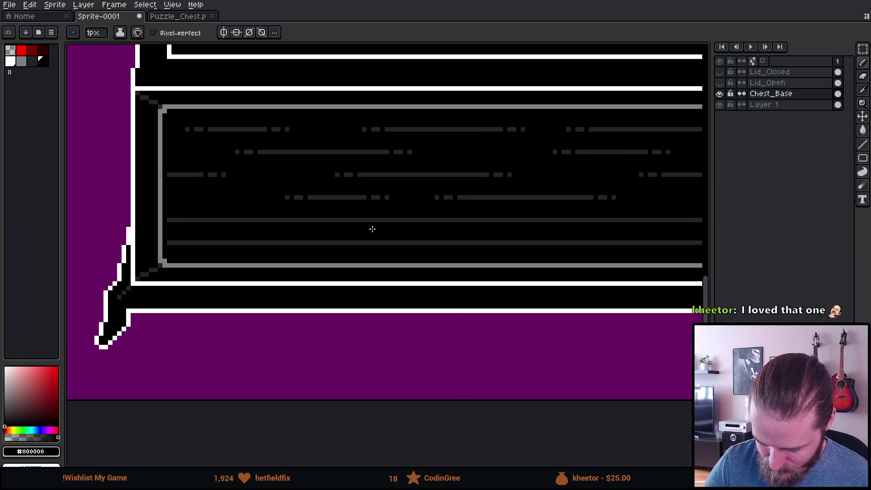
pyautogui.click(264, 220)
pyautogui.moveTo(267, 220); pyautogui.dragTo(391, 219)
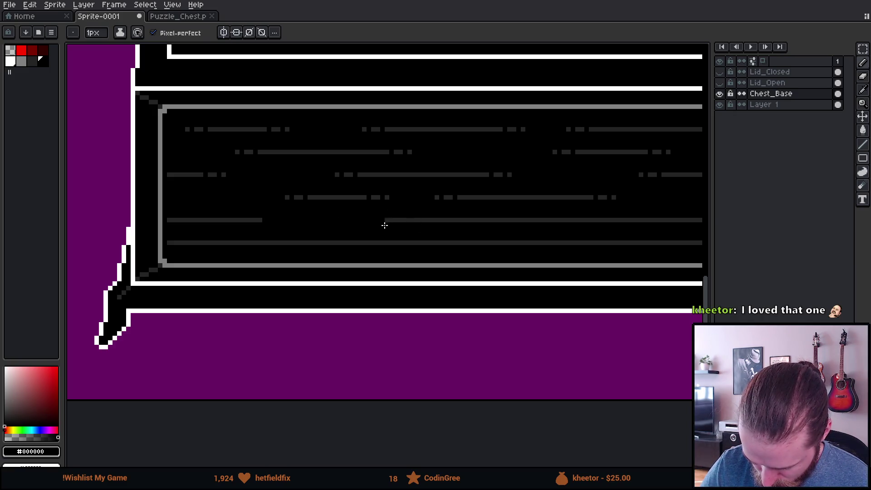
pyautogui.click(392, 220)
pyautogui.click(406, 220)
pyautogui.click(256, 220)
# Split grain lines toward the chest's right end into short dashes and shorten one line
pyautogui.moveTo(496, 296); pyautogui.dragTo(325, 274)
pyautogui.click(356, 196)
pyautogui.moveTo(388, 197)
pyautogui.mouseDown()
pyautogui.moveTo(420, 196)
pyautogui.moveTo(364, 198)
pyautogui.mouseUp()
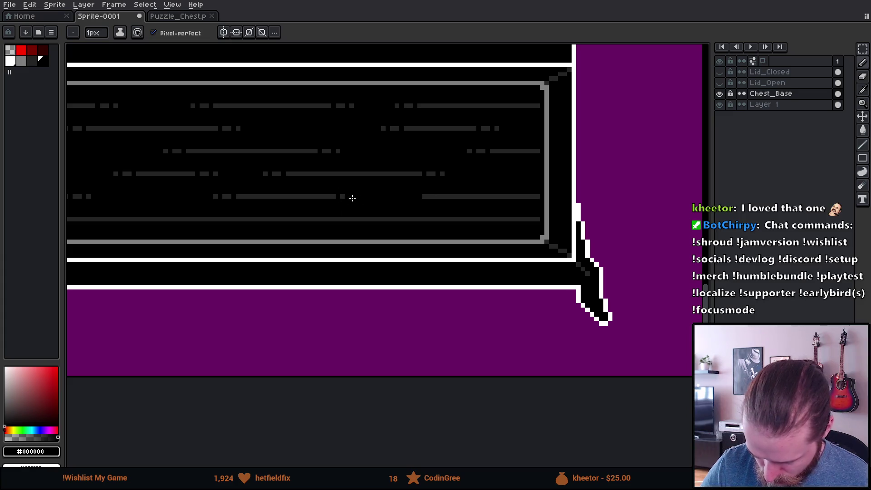
pyautogui.click(429, 196)
pyautogui.click(442, 196)
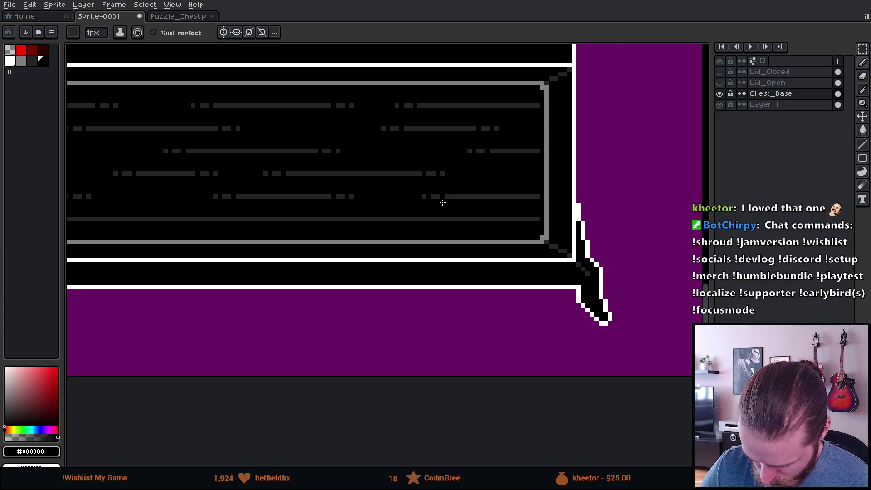
pyautogui.moveTo(539, 219); pyautogui.dragTo(472, 219)
pyautogui.click(451, 219)
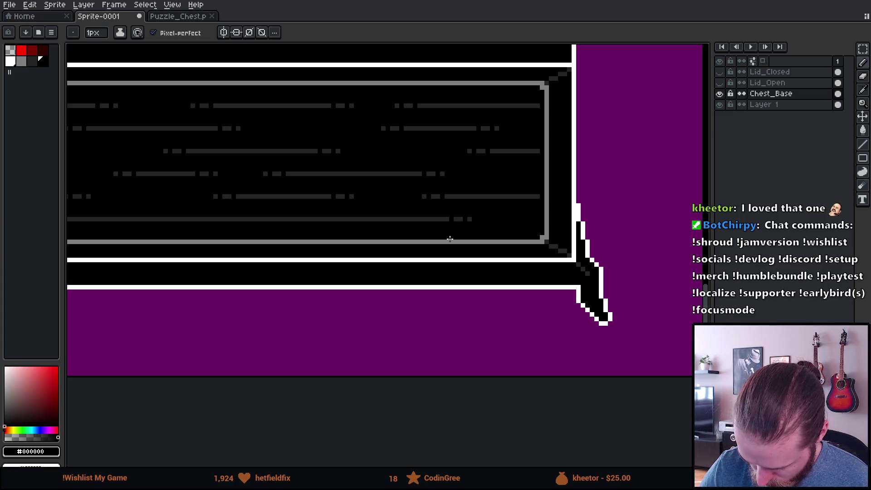
# Erase the grain line's left end and break the remainder into dashes
pyautogui.moveTo(369, 293)
pyautogui.mouseDown()
pyautogui.moveTo(577, 270)
pyautogui.moveTo(528, 260)
pyautogui.mouseUp()
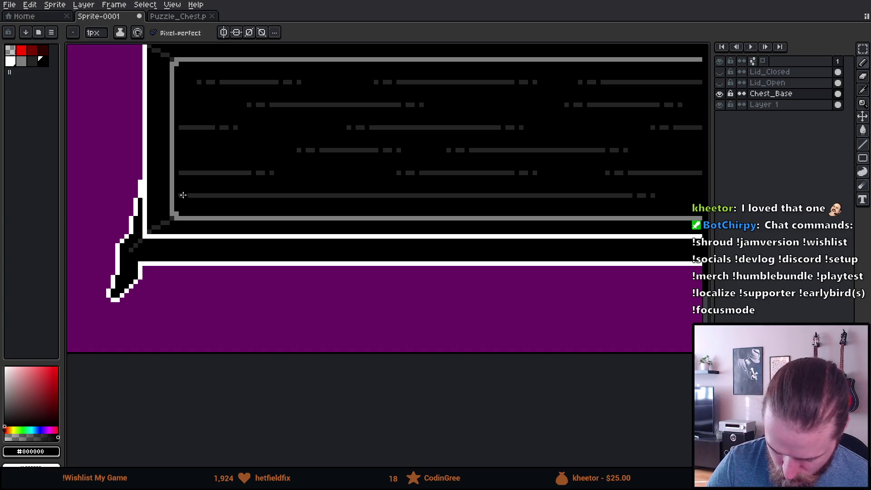
pyautogui.moveTo(245, 196); pyautogui.dragTo(183, 196)
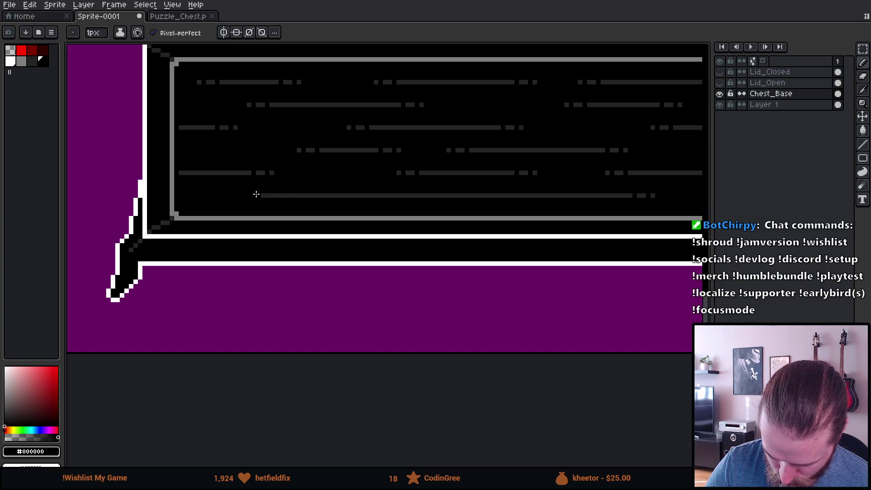
pyautogui.click(245, 194)
pyautogui.click(258, 195)
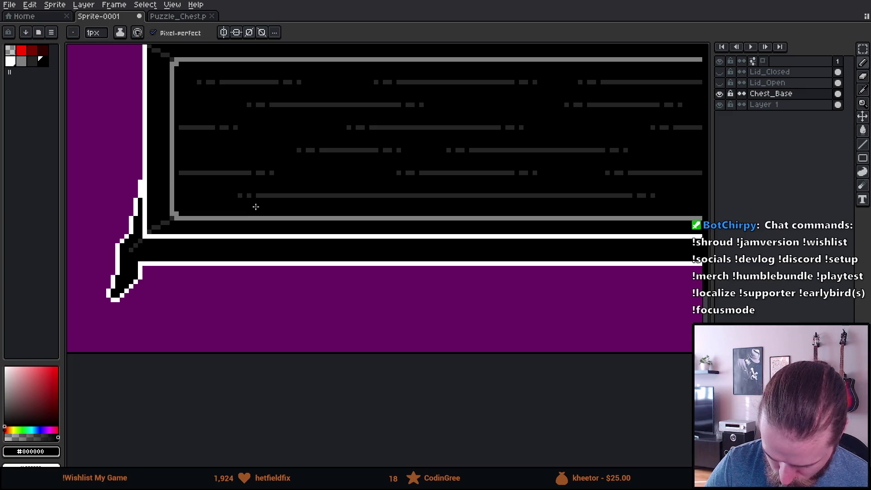
# Cut a long central gap in the bottom grain line with dashed ends
pyautogui.moveTo(486, 289); pyautogui.dragTo(421, 302)
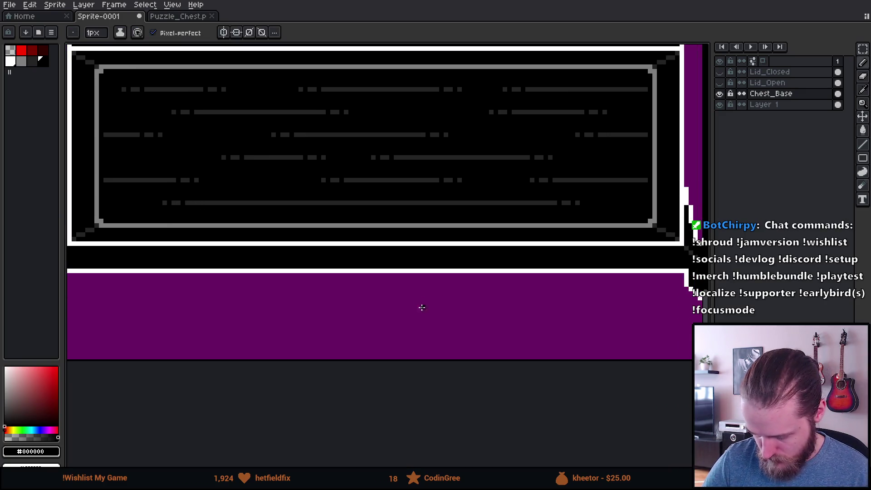
pyautogui.moveTo(330, 201); pyautogui.dragTo(443, 203)
pyautogui.click(451, 202)
pyautogui.click(464, 203)
pyautogui.moveTo(326, 203); pyautogui.dragTo(308, 203)
pyautogui.click(300, 203)
pyautogui.click(288, 203)
pyautogui.scroll(-3, 500, 382)
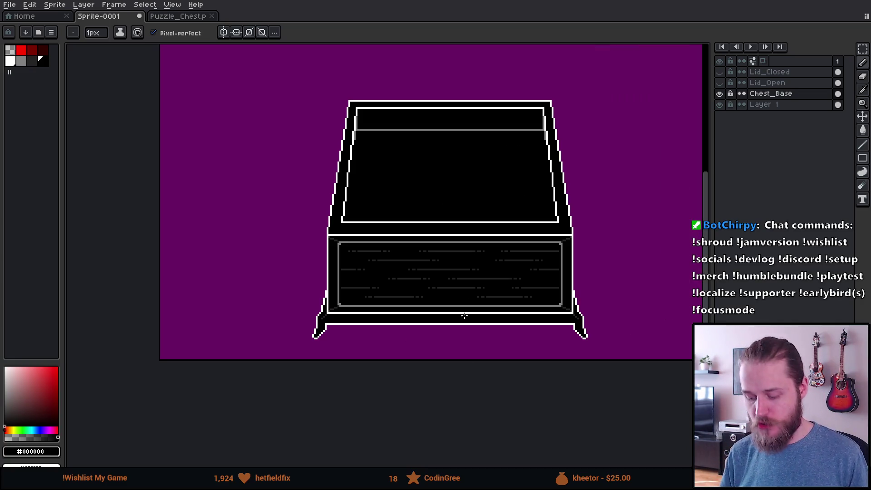
# Make the Lid_Closed layer visible on the chest
pyautogui.hscroll(2, 495, 253)
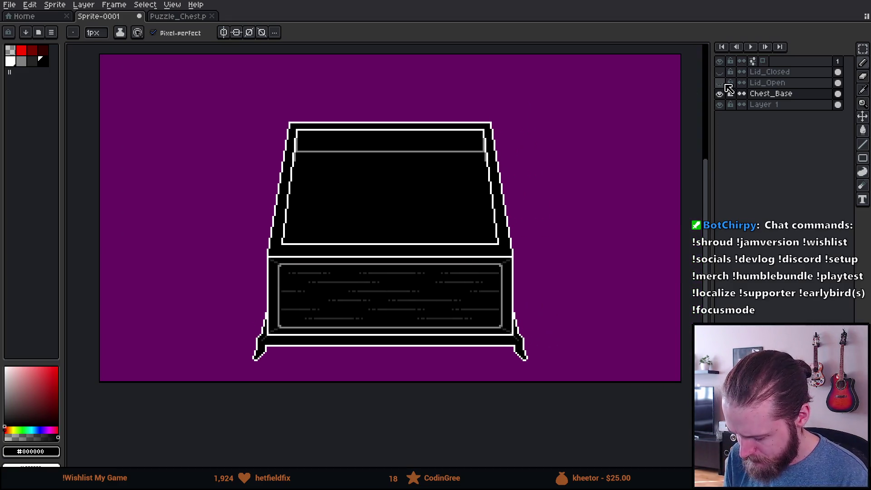
pyautogui.click(719, 72)
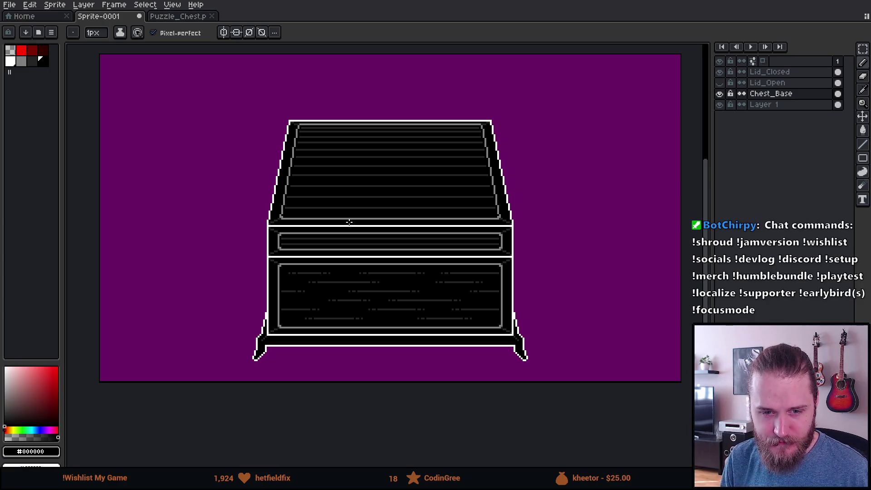
pyautogui.scroll(1, 349, 222)
pyautogui.scroll(1, 410, 376)
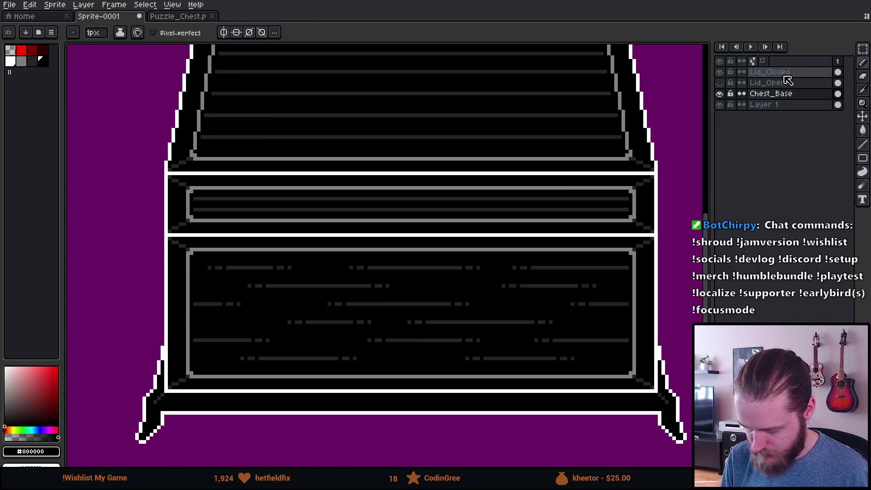
# Copy one dashed grain row from the base onto the Lid_Closed plank and commit it
pyautogui.press('m')
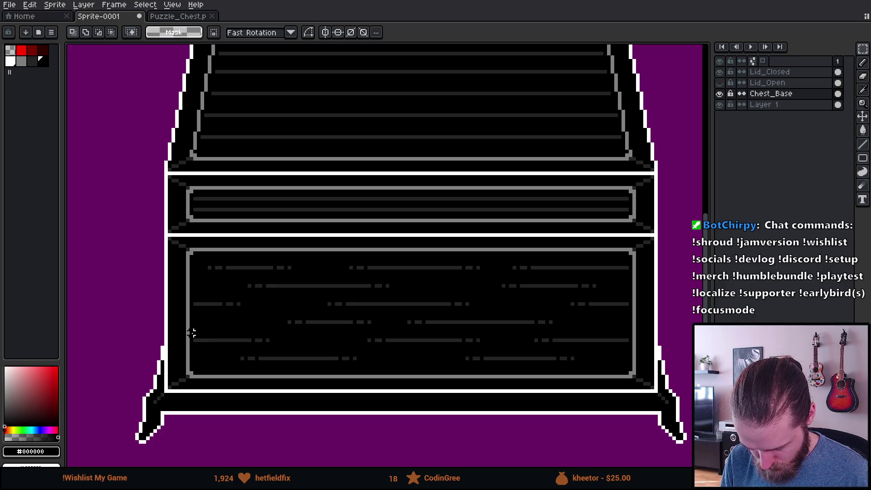
pyautogui.moveTo(192, 337); pyautogui.dragTo(635, 343)
pyautogui.click(790, 72)
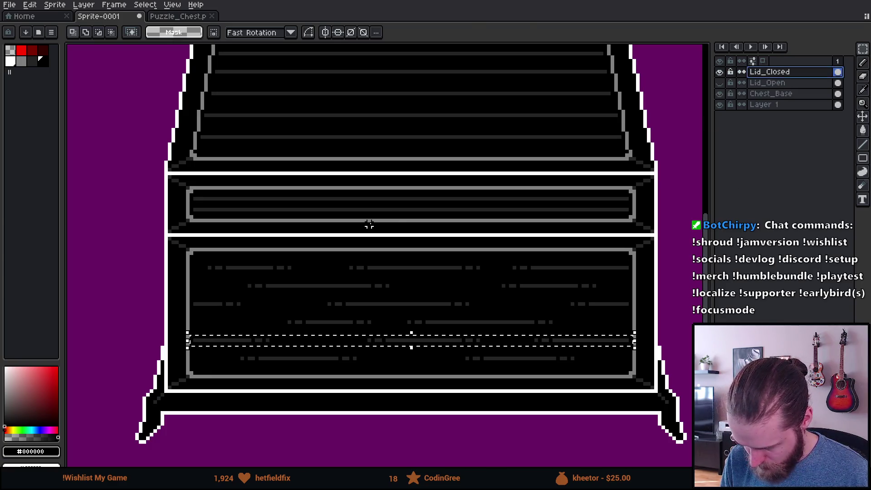
pyautogui.hotkey('ctrl', 't')
pyautogui.moveTo(330, 350); pyautogui.dragTo(330, 207)
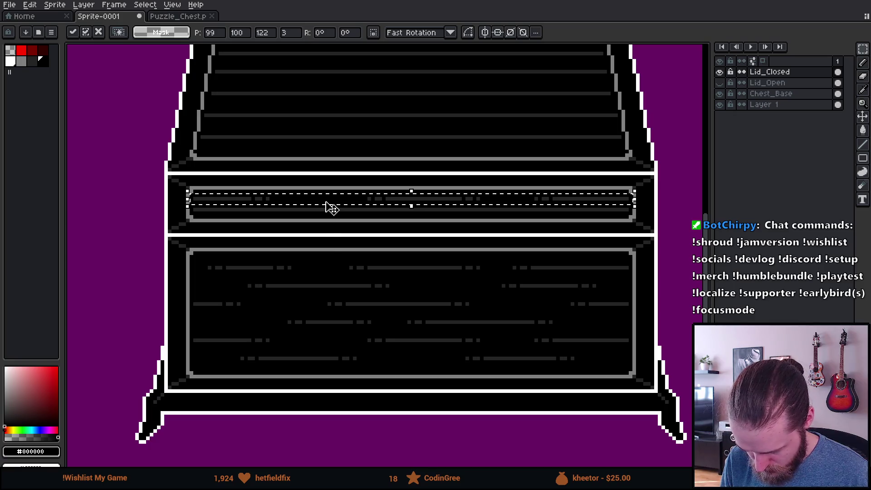
pyautogui.hotkey('ctrl', 'd')
# Copy a second dashed grain row from Chest_Base onto the lid plank and commit it
pyautogui.moveTo(194, 283); pyautogui.dragTo(605, 293)
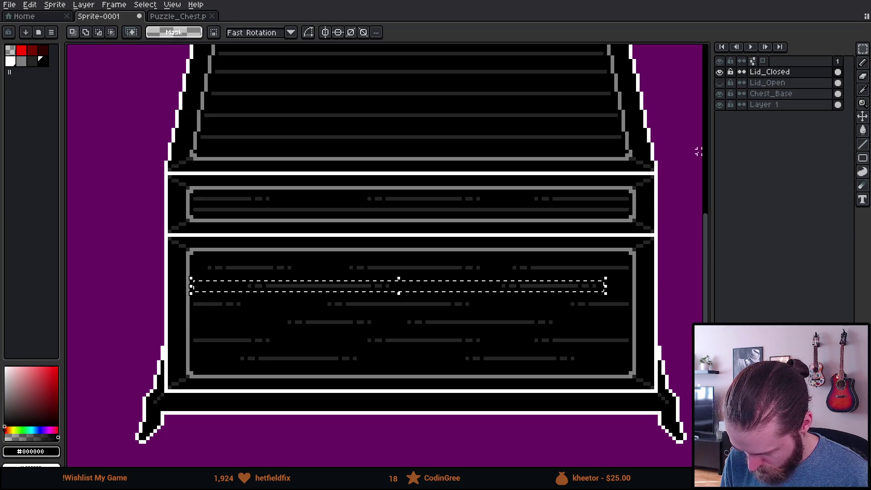
pyautogui.click(772, 94)
pyautogui.click(557, 292)
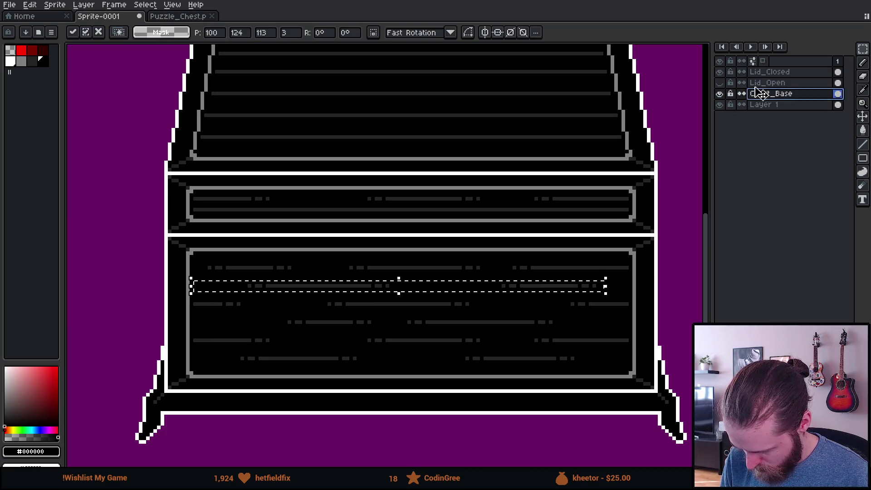
pyautogui.click(813, 71)
pyautogui.moveTo(455, 296)
pyautogui.mouseDown()
pyautogui.moveTo(461, 227)
pyautogui.moveTo(450, 220)
pyautogui.mouseUp()
pyautogui.press('Return')
pyautogui.scroll(3, 642, 219)
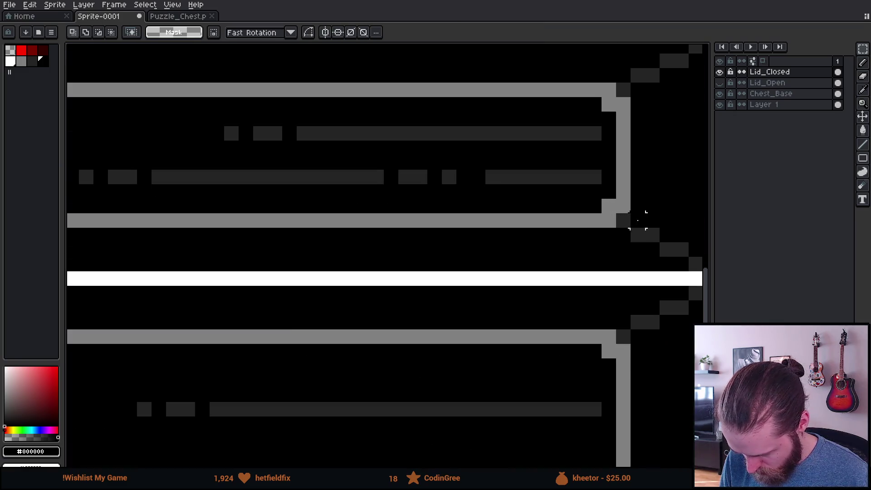
pyautogui.press('b')
pyautogui.scroll(-5, 563, 175)
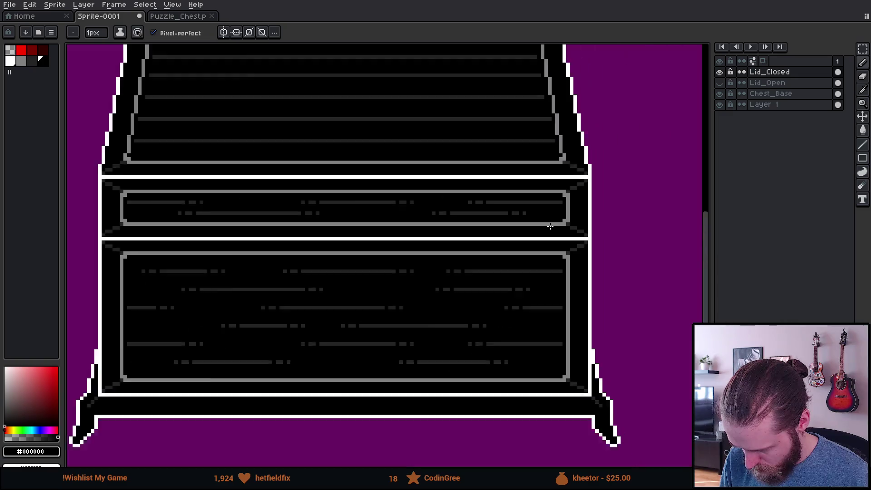
# Break a lower lid plank line into dashes near its left end and middle with black pixels
pyautogui.scroll(1, 548, 200)
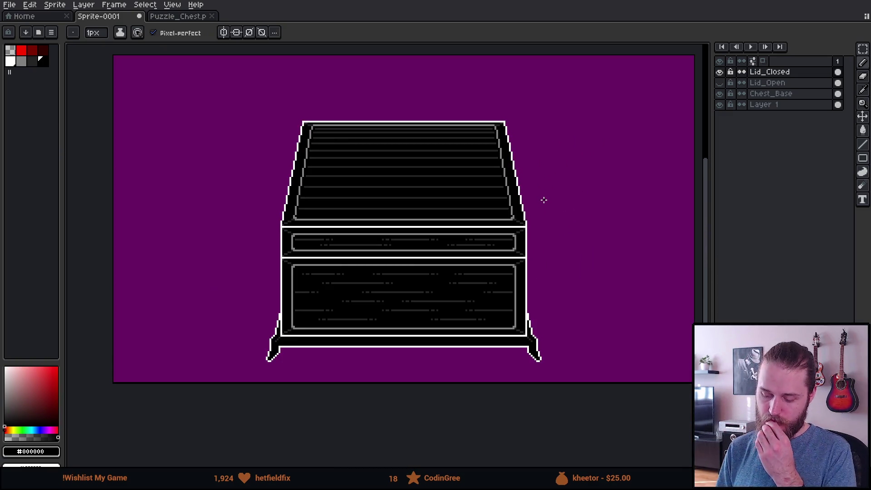
pyautogui.scroll(1, 385, 164)
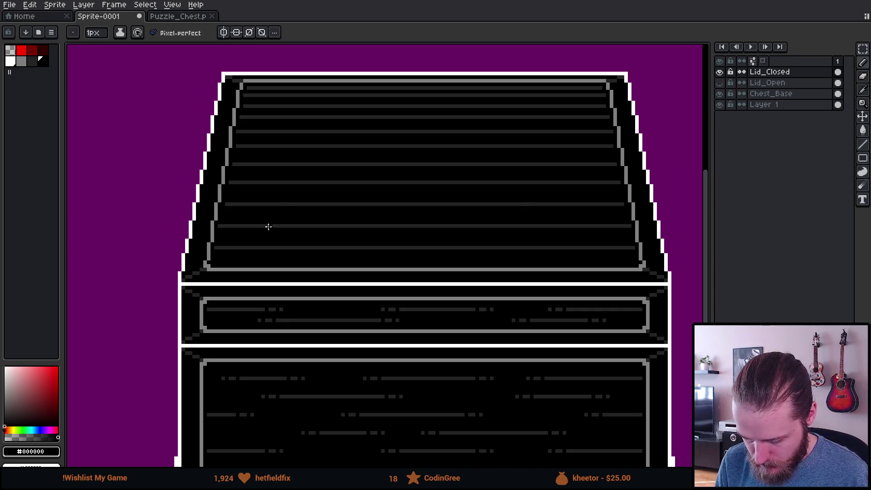
pyautogui.scroll(1, 276, 223)
pyautogui.moveTo(253, 246)
pyautogui.mouseDown()
pyautogui.moveTo(218, 253)
pyautogui.moveTo(267, 270)
pyautogui.moveTo(282, 261)
pyautogui.moveTo(368, 262)
pyautogui.mouseUp()
pyautogui.click(252, 262)
pyautogui.click(235, 262)
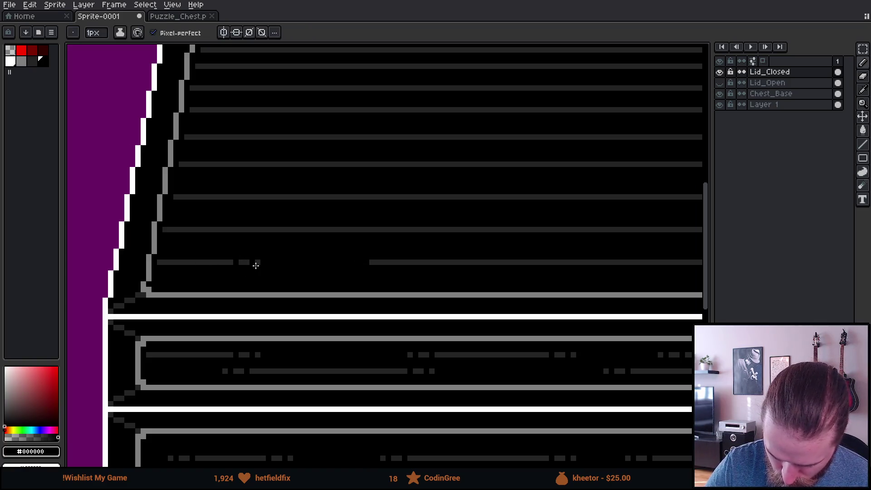
pyautogui.click(379, 262)
pyautogui.click(394, 262)
# Black out the right end of another lower plank line and cut gaps into it
pyautogui.moveTo(540, 318)
pyautogui.mouseDown()
pyautogui.moveTo(509, 324)
pyautogui.moveTo(342, 290)
pyautogui.mouseUp()
pyautogui.click(461, 235)
pyautogui.moveTo(472, 241); pyautogui.dragTo(540, 232)
pyautogui.click(449, 241)
pyautogui.click(435, 236)
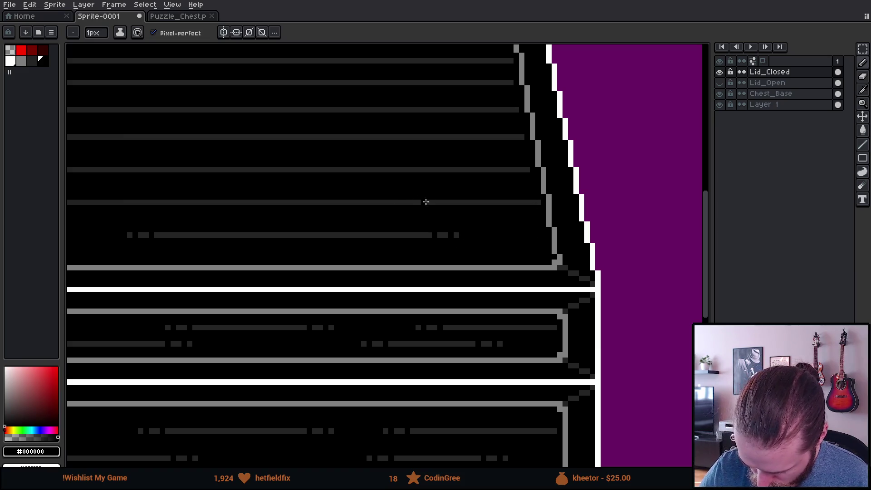
# Dash the next plank line across its width, moving one misplaced gap pixel over
pyautogui.moveTo(372, 201)
pyautogui.mouseDown()
pyautogui.moveTo(291, 203)
pyautogui.moveTo(521, 226)
pyautogui.mouseUp()
pyautogui.click(386, 203)
pyautogui.click(401, 202)
pyautogui.click(466, 203)
pyautogui.click(445, 203)
pyautogui.hotkey('ctrl', 'z')
pyautogui.click(450, 203)
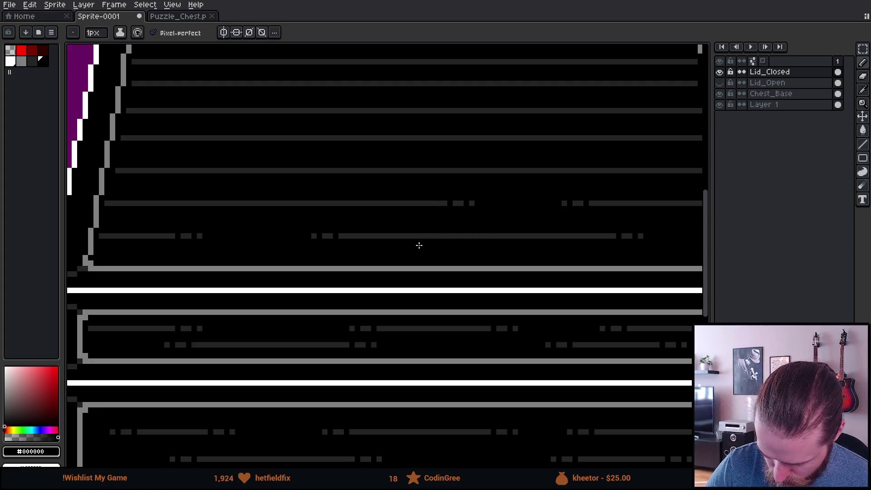
pyautogui.moveTo(109, 203); pyautogui.dragTo(185, 202)
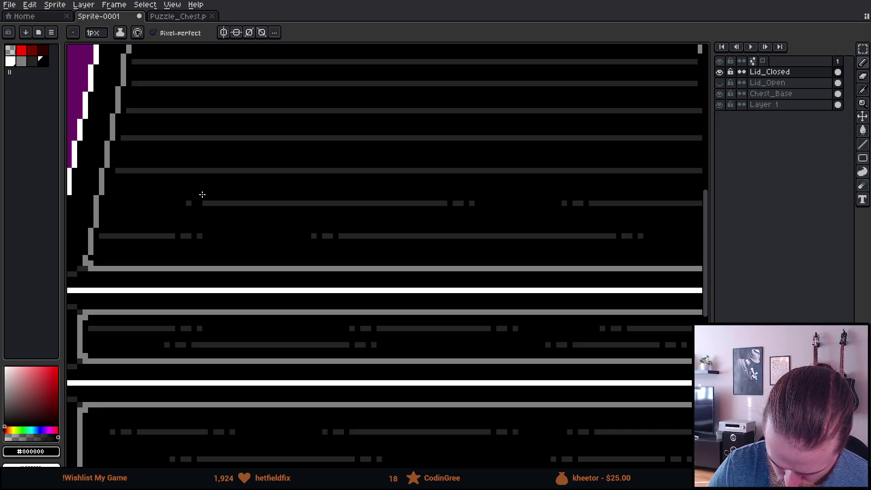
pyautogui.click(200, 203)
pyautogui.click(194, 203)
pyautogui.click(211, 204)
# Black out a straight stretch of the lid plank line above
pyautogui.scroll(-1, 541, 335)
pyautogui.scroll(1, 518, 345)
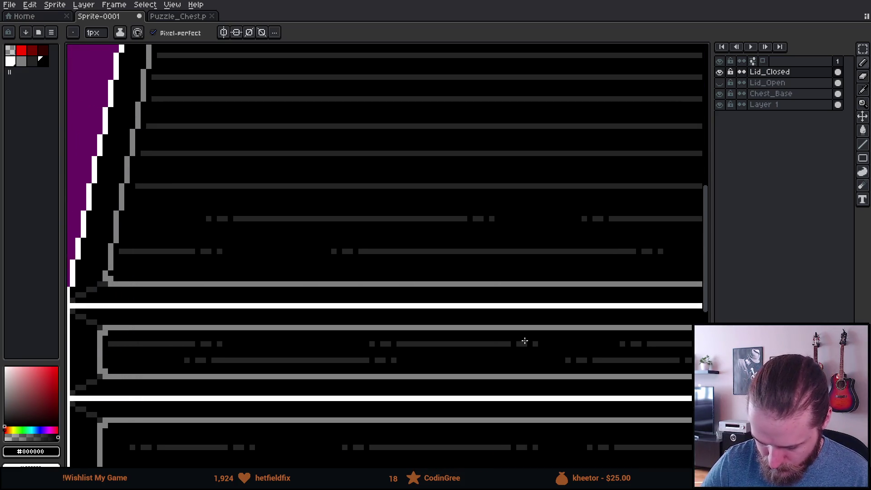
pyautogui.moveTo(289, 186); pyautogui.dragTo(370, 186)
pyautogui.keyDown('shift'); pyautogui.click(436, 184); pyautogui.keyUp('shift')
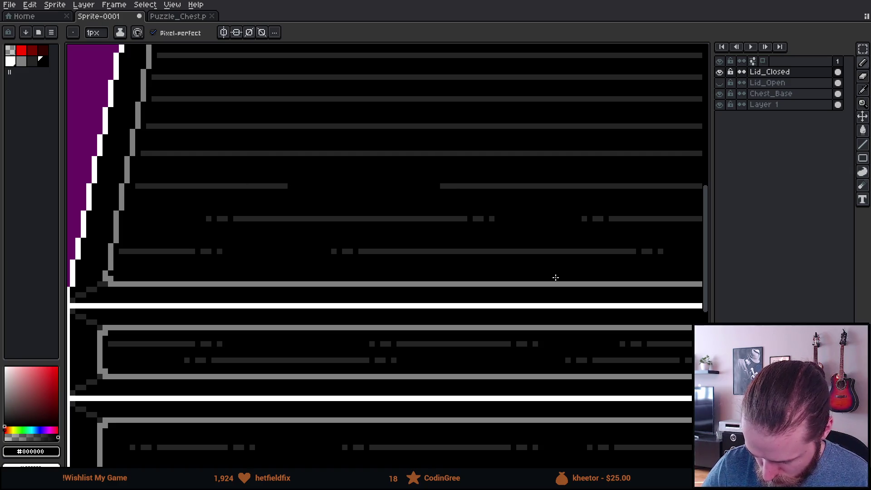
pyautogui.hscroll(5, 555, 276)
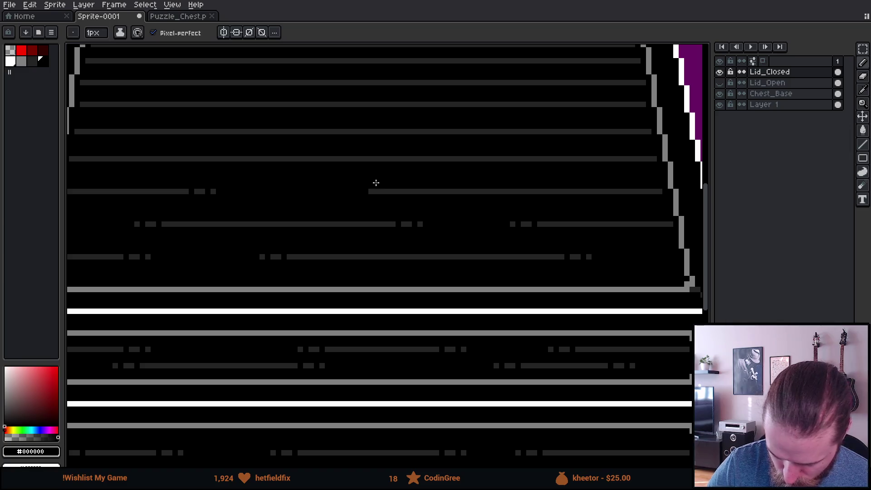
# Black out a long stretch of a lid plank line, leaving dashes at both ends
pyautogui.moveTo(582, 313); pyautogui.dragTo(529, 324)
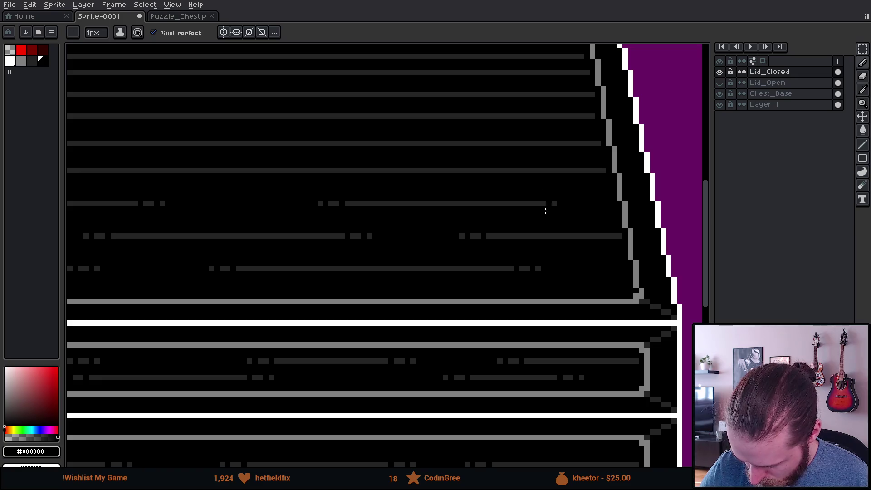
pyautogui.moveTo(568, 296); pyautogui.dragTo(652, 317)
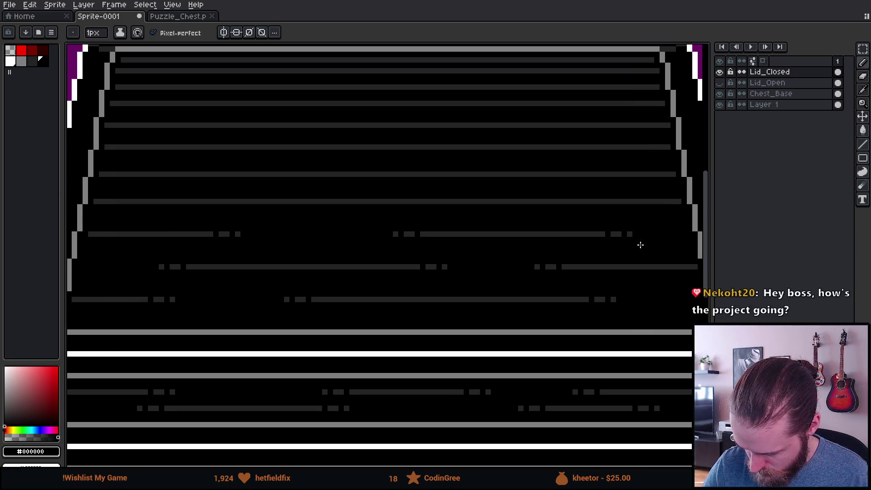
pyautogui.moveTo(548, 199); pyautogui.dragTo(358, 199)
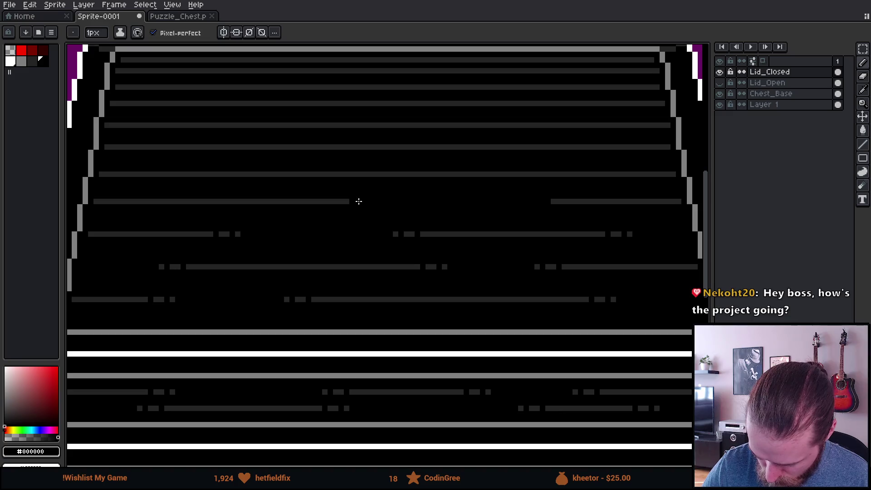
pyautogui.click(560, 201)
pyautogui.click(575, 201)
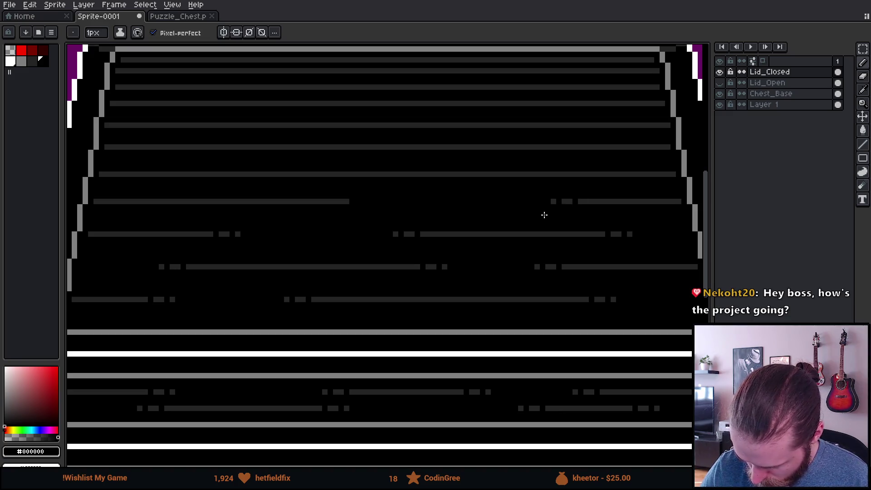
pyautogui.click(342, 201)
pyautogui.click(331, 201)
# Dash the left part of the plank line below with black gaps
pyautogui.hscroll(-5, 333, 223)
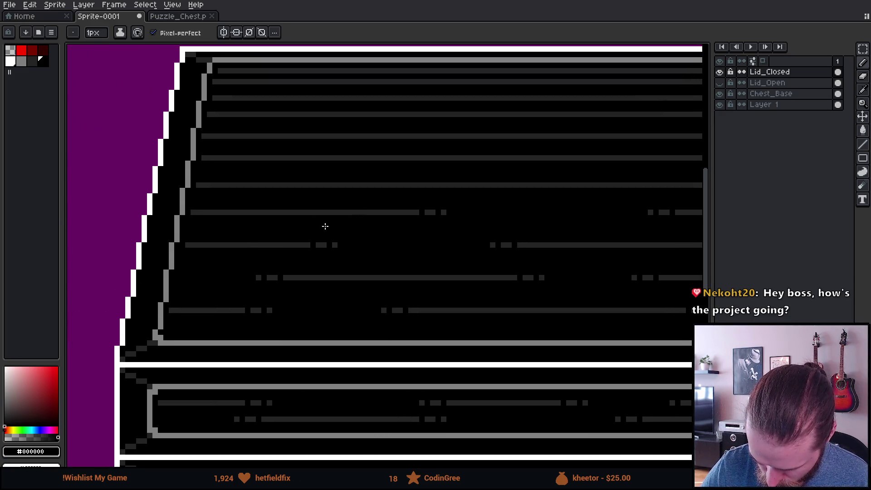
pyautogui.moveTo(194, 213); pyautogui.dragTo(250, 212)
pyautogui.click(259, 212)
pyautogui.click(275, 212)
# Break another lid plank line into dashes on both sides of a long black gap
pyautogui.scroll(2, 372, 339)
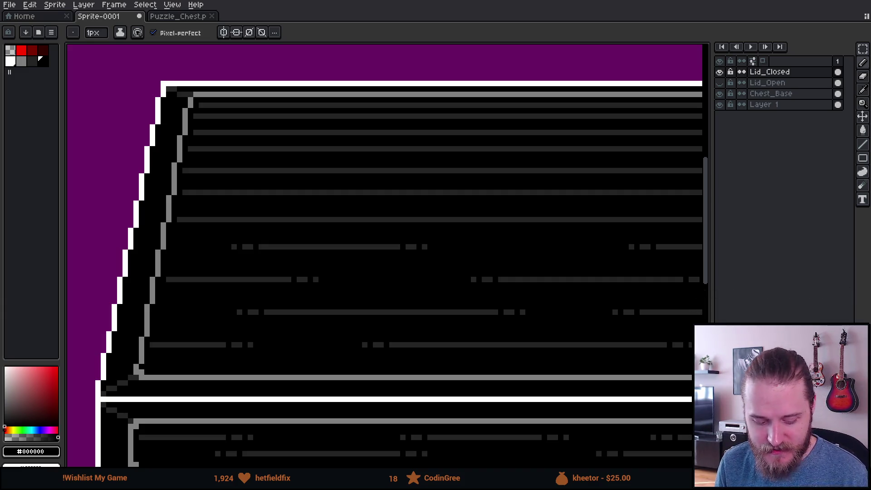
pyautogui.hscroll(3, 299, 286)
pyautogui.hscroll(-1, 347, 305)
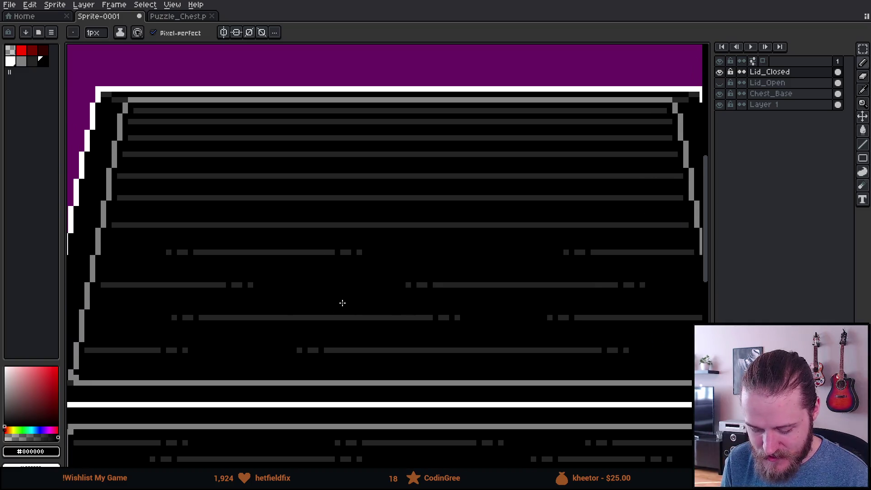
pyautogui.scroll(1, 190, 222)
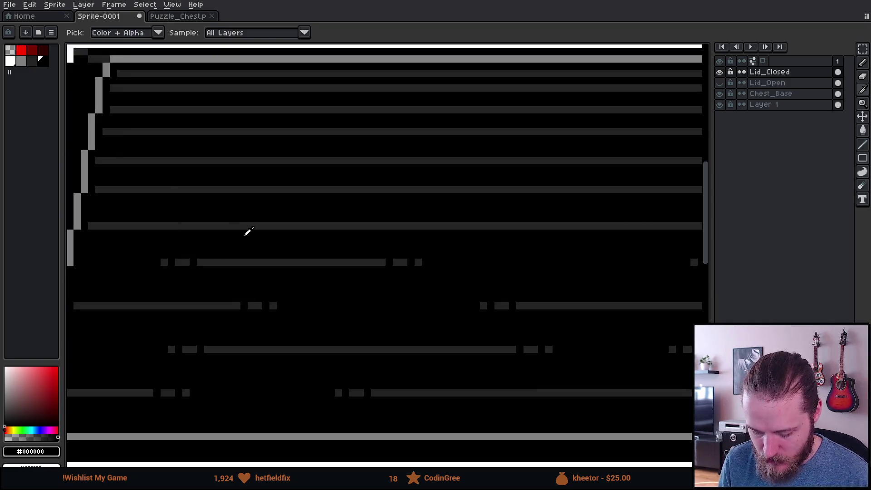
pyautogui.moveTo(320, 226); pyautogui.dragTo(463, 224)
pyautogui.click(474, 225)
pyautogui.click(496, 225)
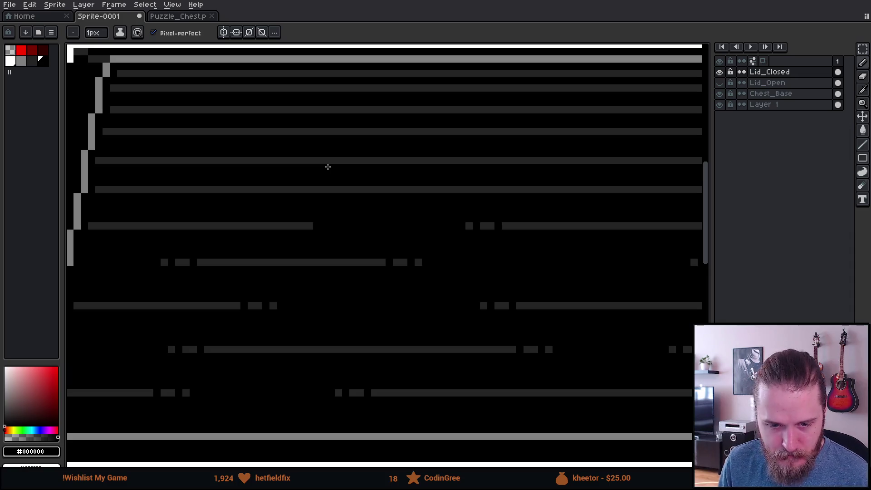
pyautogui.click(303, 226)
pyautogui.click(280, 225)
# Dash the right ends of two upper plank lines, blacking out the stretch between gaps
pyautogui.moveTo(540, 321)
pyautogui.mouseDown()
pyautogui.moveTo(270, 301)
pyautogui.moveTo(278, 298)
pyautogui.mouseUp()
pyautogui.moveTo(560, 205); pyautogui.dragTo(490, 205)
pyautogui.click(477, 205)
pyautogui.click(455, 205)
pyautogui.moveTo(443, 325)
pyautogui.mouseDown()
pyautogui.moveTo(430, 330)
pyautogui.moveTo(531, 360)
pyautogui.moveTo(604, 355)
pyautogui.mouseUp()
pyautogui.click(543, 202)
pyautogui.click(406, 201)
pyautogui.keyDown('shift'); pyautogui.click(411, 202); pyautogui.keyUp('shift')
# Break the next plank line into short dashes at both its right and left ends
pyautogui.hscroll(2, 503, 292)
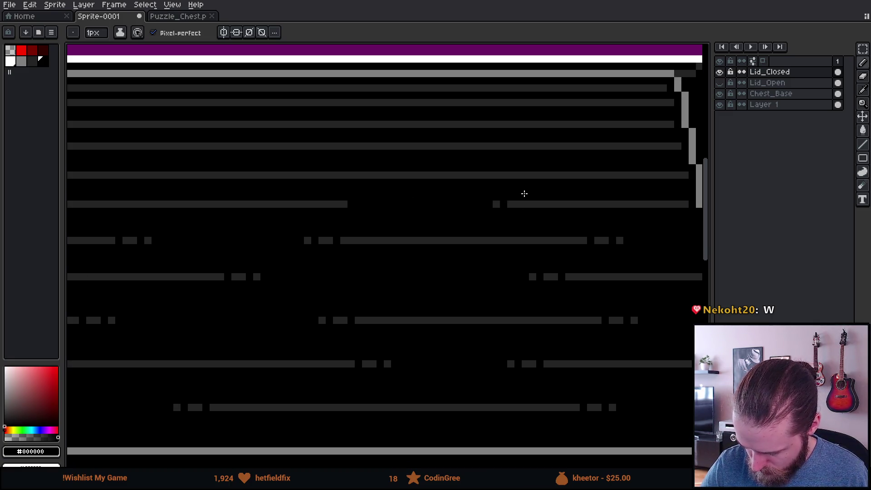
pyautogui.moveTo(450, 317); pyautogui.dragTo(401, 319)
pyautogui.hscroll(-10, 632, 307)
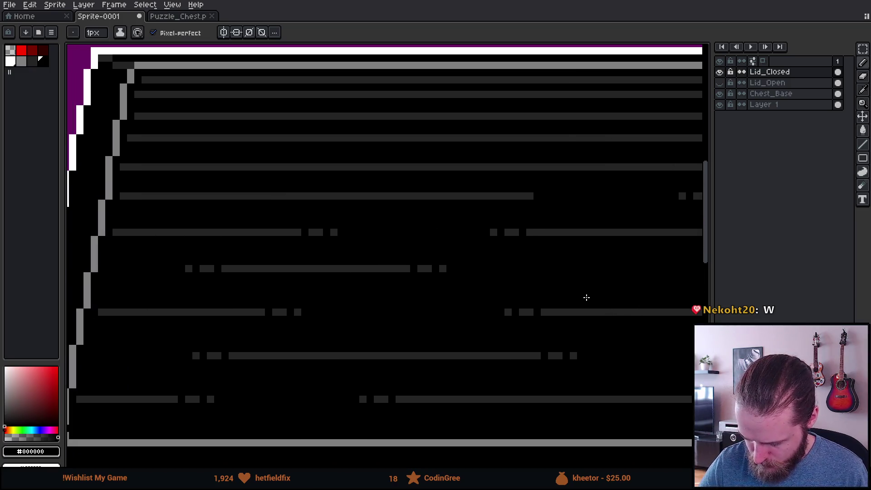
pyautogui.moveTo(536, 196); pyautogui.dragTo(482, 196)
pyautogui.click(472, 196)
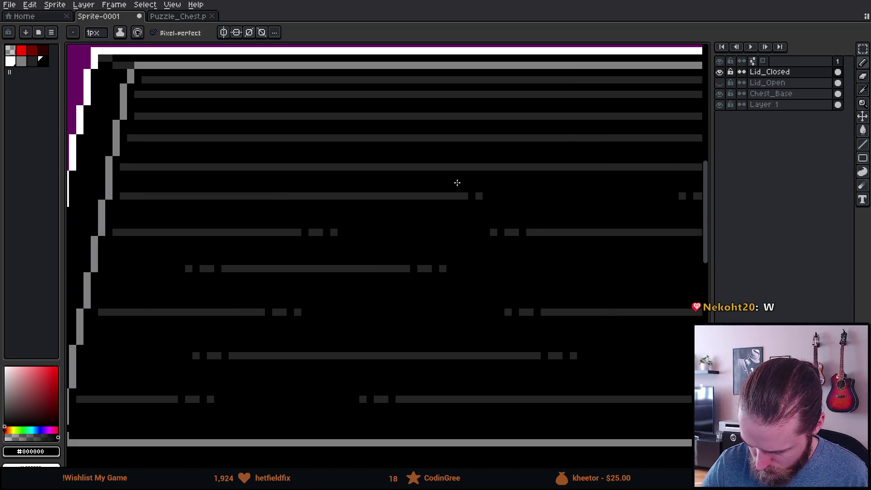
pyautogui.click(450, 196)
pyautogui.moveTo(122, 196); pyautogui.dragTo(177, 196)
pyautogui.click(188, 196)
pyautogui.click(210, 196)
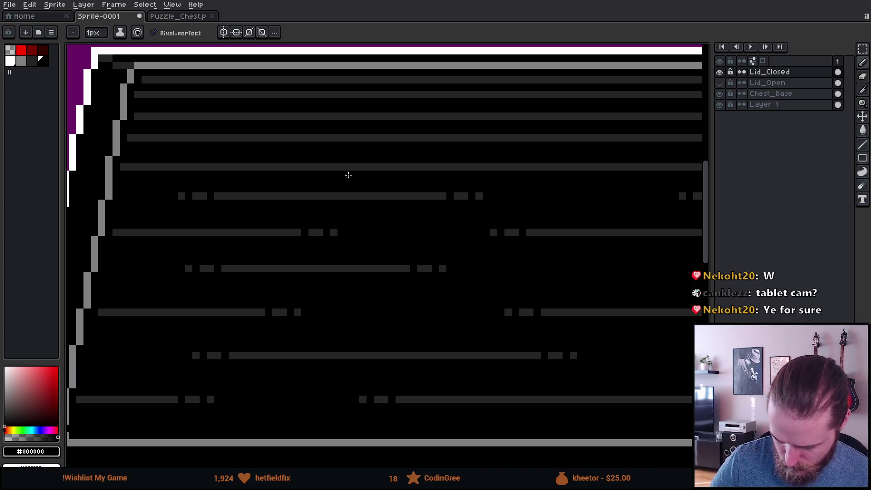
# Black out a long stretch of a high plank line, leaving dashes at both ends
pyautogui.moveTo(259, 166); pyautogui.dragTo(518, 167)
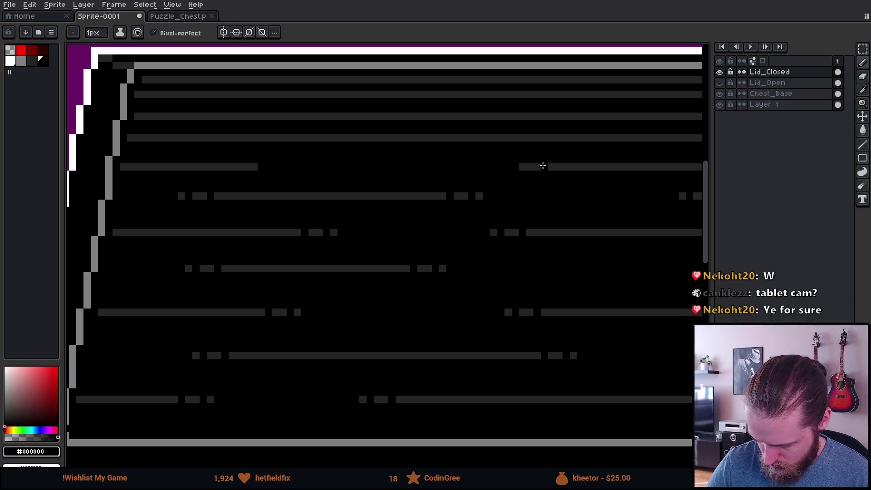
pyautogui.click(529, 167)
pyautogui.click(552, 167)
pyautogui.click(246, 167)
pyautogui.click(225, 167)
pyautogui.moveTo(588, 258); pyautogui.dragTo(585, 259)
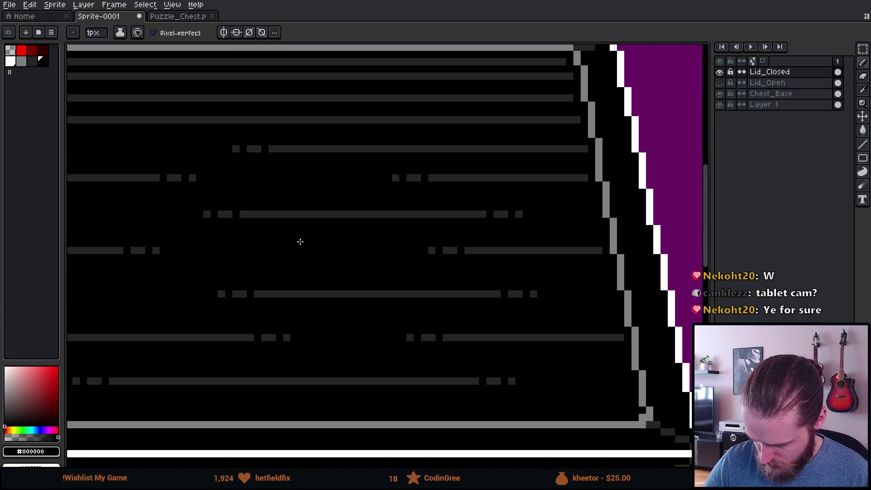
# Dash the right end of one upper plank line and cut gaps along the line below it
pyautogui.moveTo(531, 149); pyautogui.dragTo(576, 150)
pyautogui.click(519, 149)
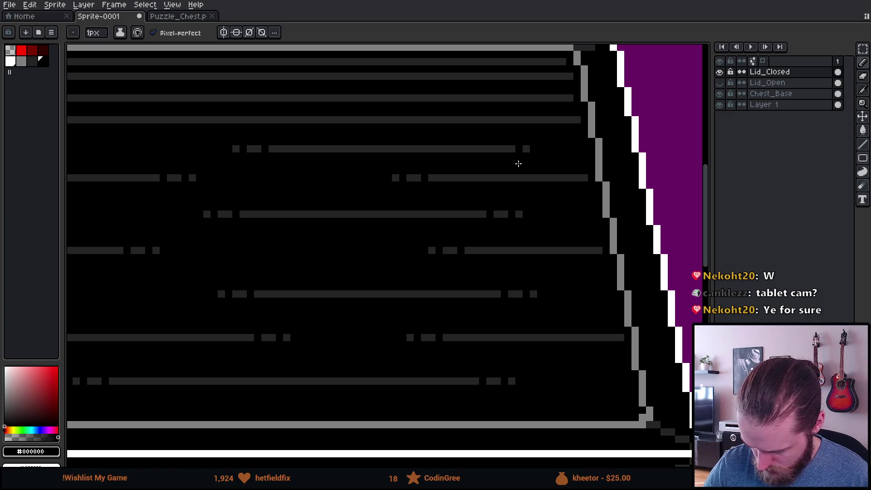
pyautogui.click(497, 149)
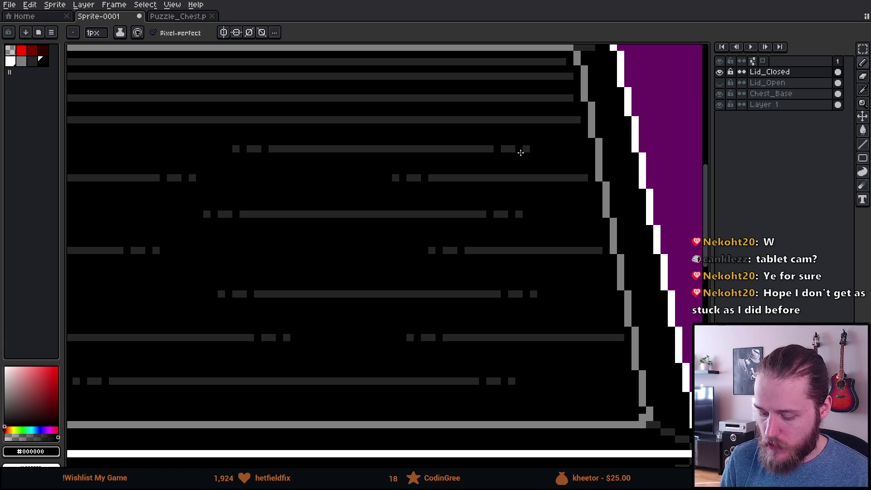
pyautogui.moveTo(521, 148)
pyautogui.mouseDown()
pyautogui.moveTo(437, 247)
pyautogui.moveTo(636, 224)
pyautogui.mouseUp()
pyautogui.moveTo(520, 269)
pyautogui.mouseDown()
pyautogui.moveTo(515, 285)
pyautogui.moveTo(590, 300)
pyautogui.mouseUp()
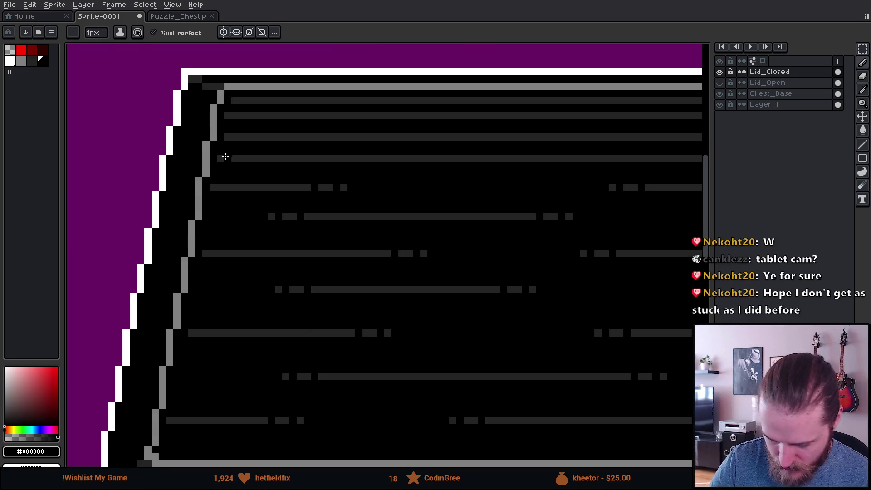
pyautogui.click(220, 158)
pyautogui.click(386, 159)
pyautogui.moveTo(383, 159); pyautogui.dragTo(424, 159)
pyautogui.click(445, 158)
# Black out a stretch of a lid grain line, leaving short dashes at each end
pyautogui.moveTo(554, 285)
pyautogui.mouseDown()
pyautogui.moveTo(461, 285)
pyautogui.moveTo(294, 315)
pyautogui.mouseUp()
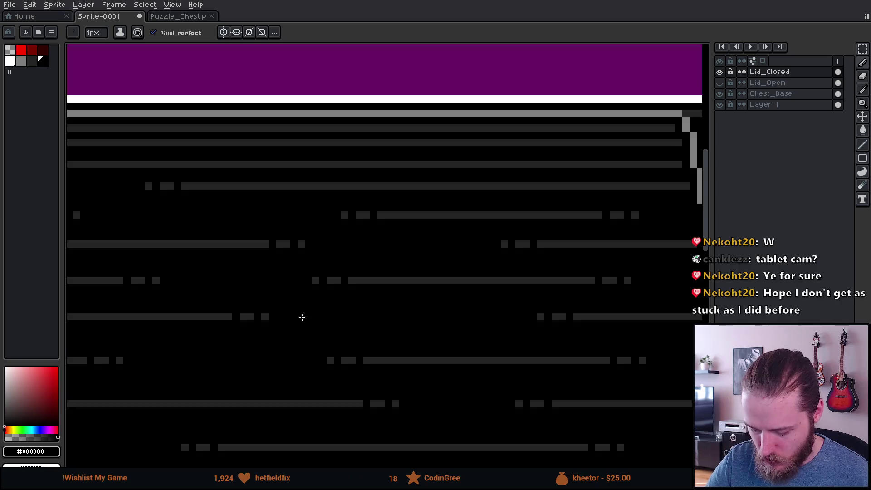
pyautogui.moveTo(408, 306); pyautogui.dragTo(230, 315)
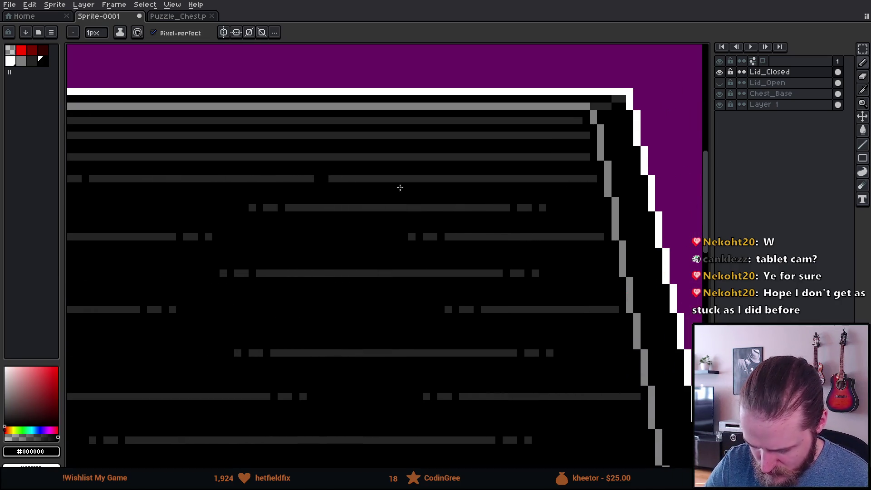
pyautogui.moveTo(373, 179); pyautogui.dragTo(495, 177)
pyautogui.click(513, 178)
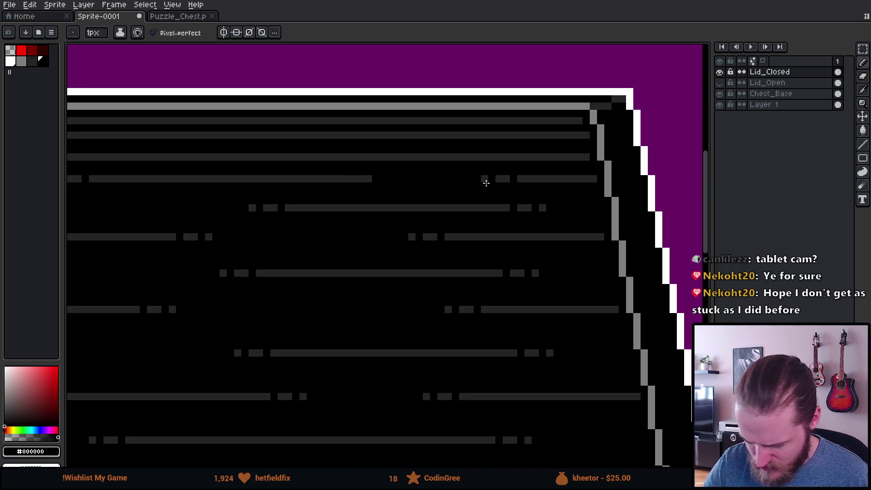
pyautogui.click(361, 179)
pyautogui.click(339, 178)
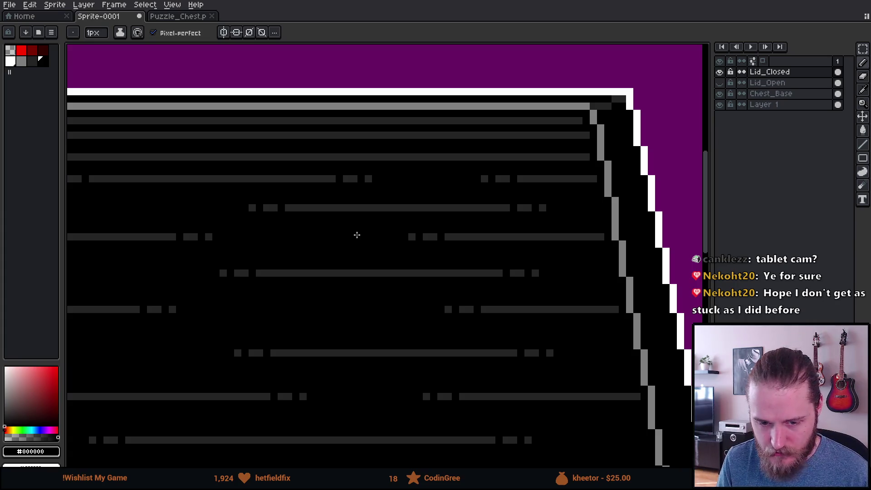
# Break a near-top grain line into short grey dashes, redrawing one overlong black gap shorter
pyautogui.moveTo(357, 234)
pyautogui.mouseDown()
pyautogui.moveTo(439, 324)
pyautogui.moveTo(480, 311)
pyautogui.moveTo(323, 292)
pyautogui.moveTo(457, 296)
pyautogui.mouseUp()
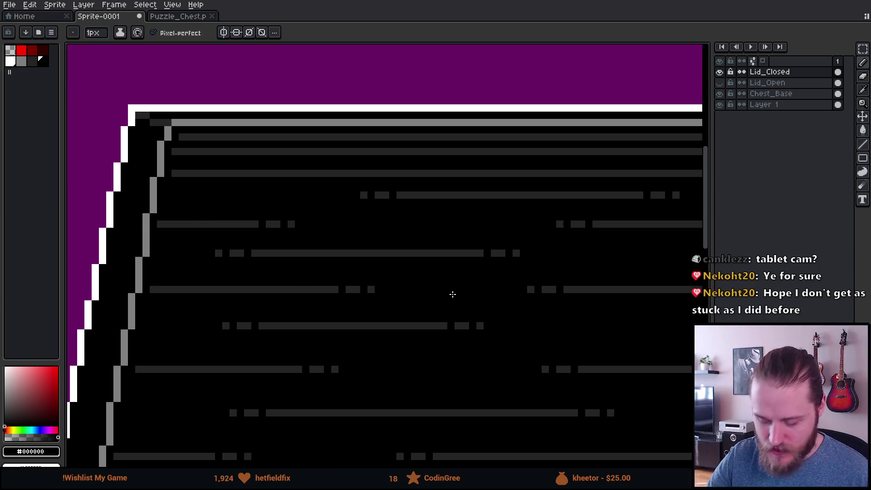
pyautogui.moveTo(573, 344)
pyautogui.mouseDown()
pyautogui.moveTo(401, 325)
pyautogui.moveTo(236, 323)
pyautogui.moveTo(335, 295)
pyautogui.mouseUp()
pyautogui.click(666, 123)
pyautogui.keyDown('shift'); pyautogui.click(517, 124); pyautogui.keyUp('shift')
pyautogui.hotkey('ctrl', 'z')
pyautogui.keyDown('shift'); pyautogui.click(538, 122); pyautogui.keyUp('shift')
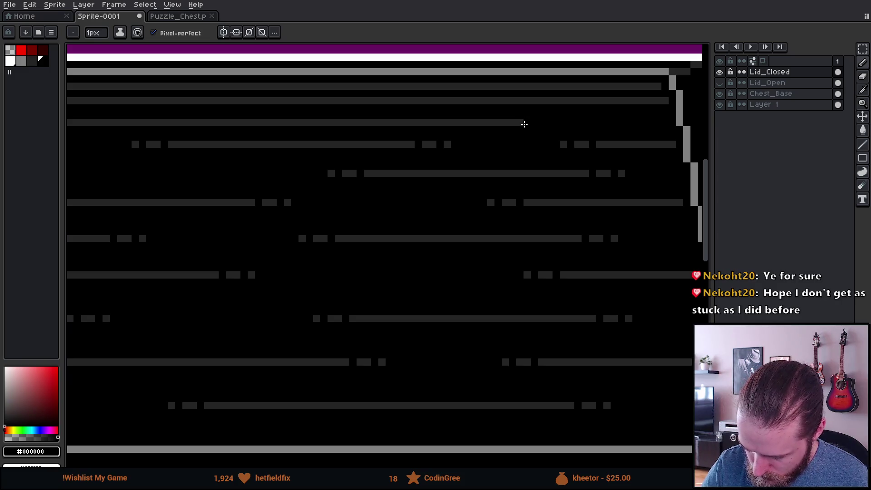
pyautogui.keyDown('shift'); pyautogui.click(375, 122); pyautogui.keyUp('shift')
pyautogui.click(360, 123)
pyautogui.click(338, 123)
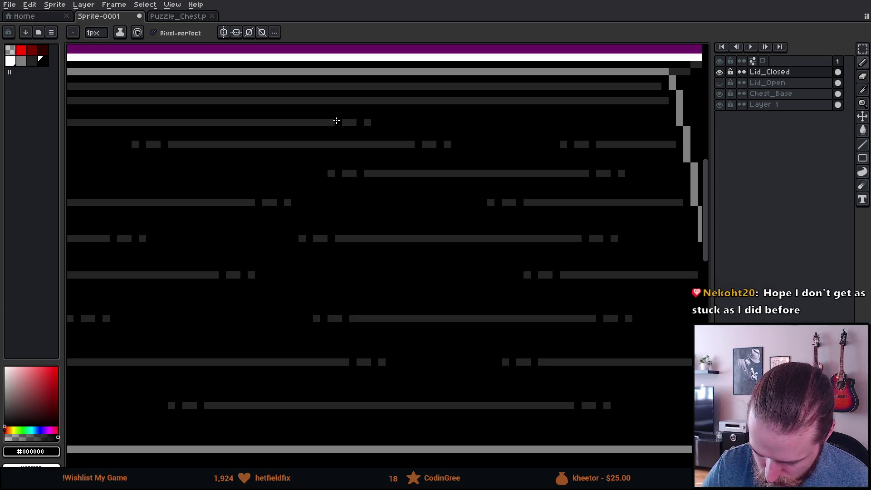
# Black out long runs of the next two grain lines, leaving short grey dashes
pyautogui.moveTo(311, 324); pyautogui.dragTo(570, 307)
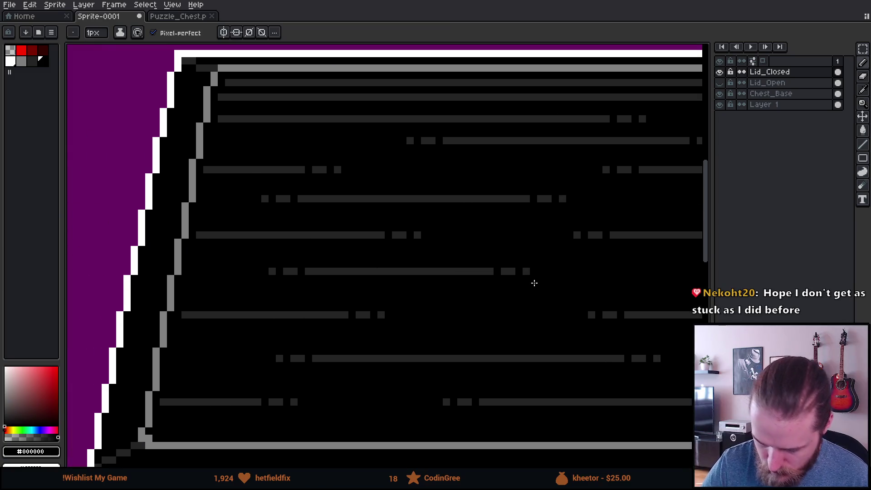
pyautogui.moveTo(225, 119); pyautogui.dragTo(324, 119)
pyautogui.click(337, 119)
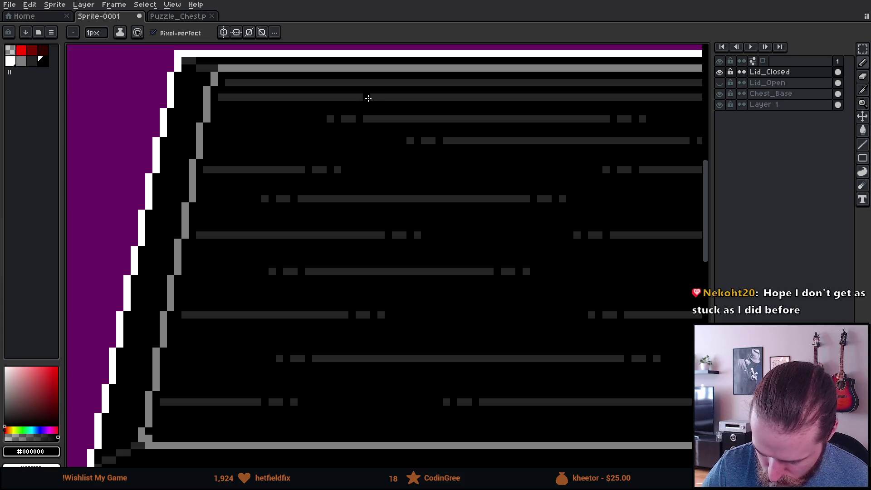
pyautogui.click(443, 97)
pyautogui.keyDown('shift'); pyautogui.click(581, 97); pyautogui.keyUp('shift')
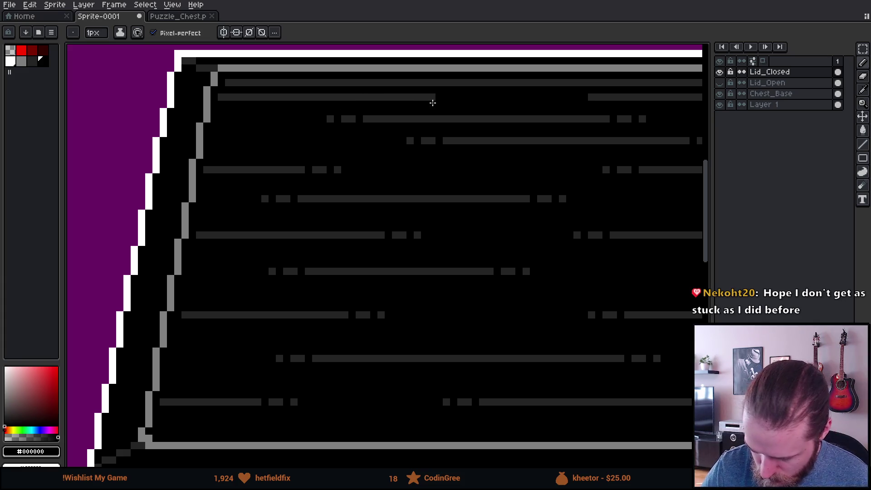
pyautogui.click(425, 97)
pyautogui.click(403, 97)
# Black out a stretch of another grain line, leaving a single short dash
pyautogui.moveTo(523, 253)
pyautogui.mouseDown()
pyautogui.moveTo(527, 284)
pyautogui.moveTo(451, 294)
pyautogui.mouseUp()
pyautogui.moveTo(541, 308); pyautogui.dragTo(458, 315)
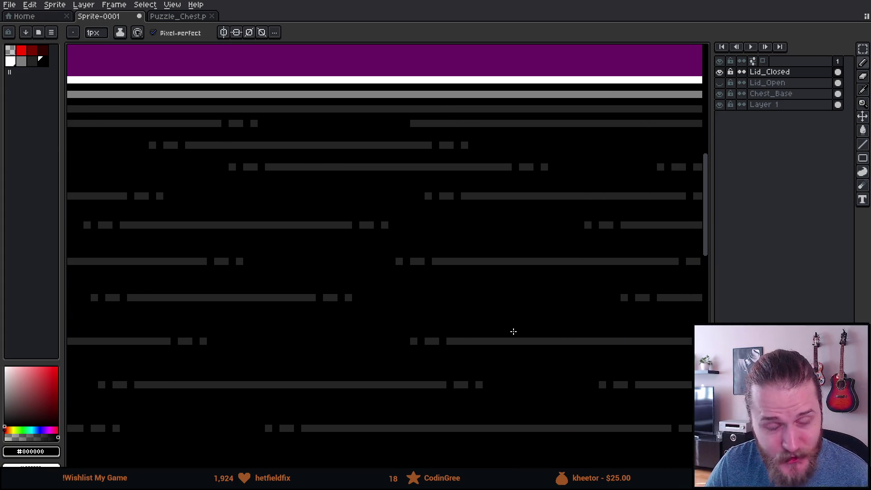
pyautogui.moveTo(531, 318)
pyautogui.mouseDown()
pyautogui.moveTo(472, 319)
pyautogui.moveTo(420, 335)
pyautogui.mouseUp()
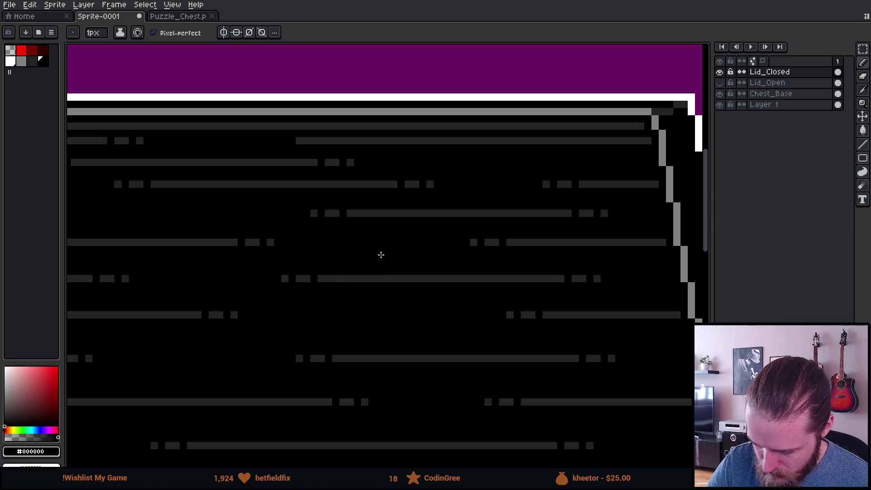
pyautogui.moveTo(295, 141); pyautogui.dragTo(380, 141)
pyautogui.click(393, 141)
pyautogui.click(414, 141)
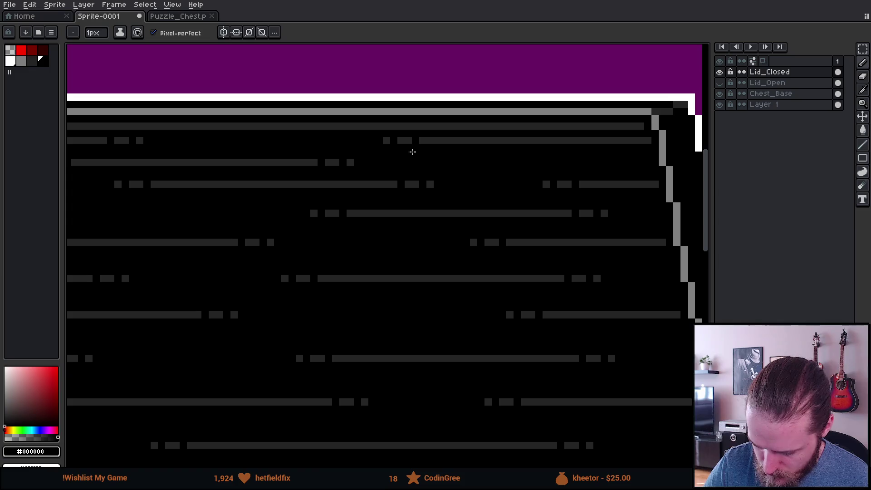
# Black out most of the top grain line, nicking out extra grey pixels
pyautogui.moveTo(595, 239)
pyautogui.mouseDown()
pyautogui.moveTo(458, 336)
pyautogui.moveTo(673, 307)
pyautogui.moveTo(473, 361)
pyautogui.moveTo(372, 364)
pyautogui.moveTo(604, 356)
pyautogui.mouseUp()
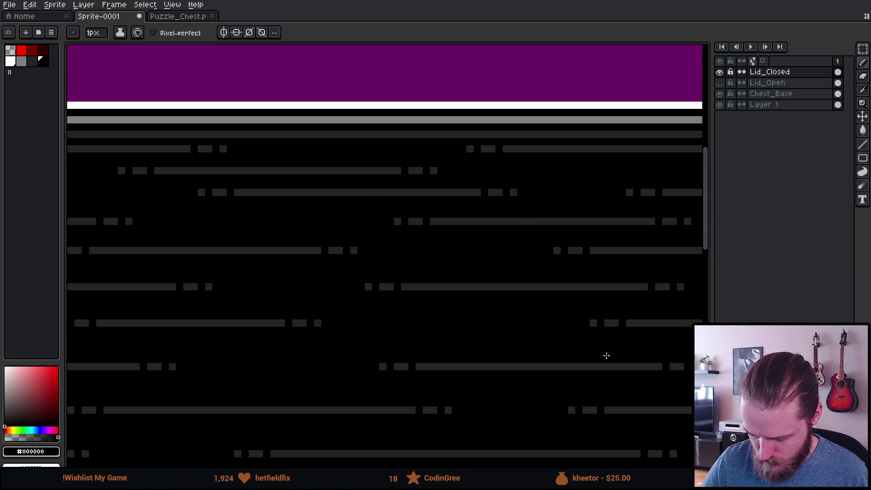
pyautogui.moveTo(335, 321); pyautogui.dragTo(447, 284)
pyautogui.click(189, 135)
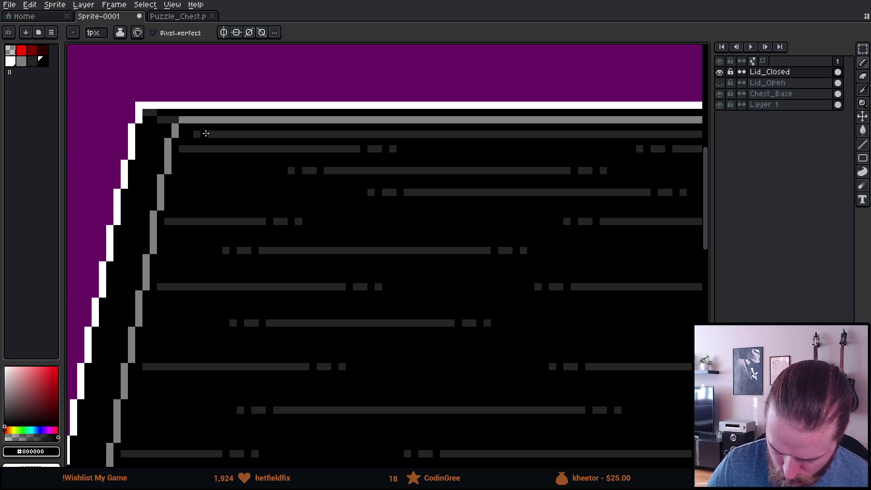
pyautogui.click(465, 135)
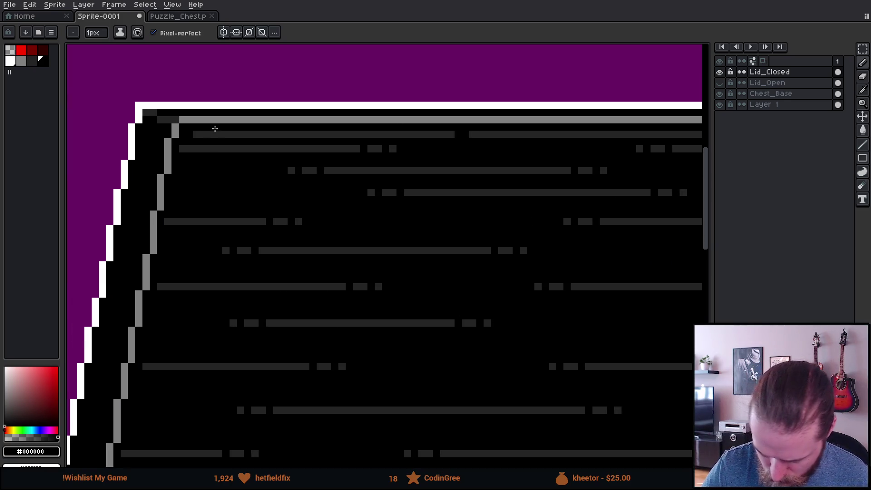
pyautogui.keyDown('shift'); pyautogui.click(197, 135); pyautogui.keyUp('shift')
pyautogui.click(477, 134)
pyautogui.click(503, 134)
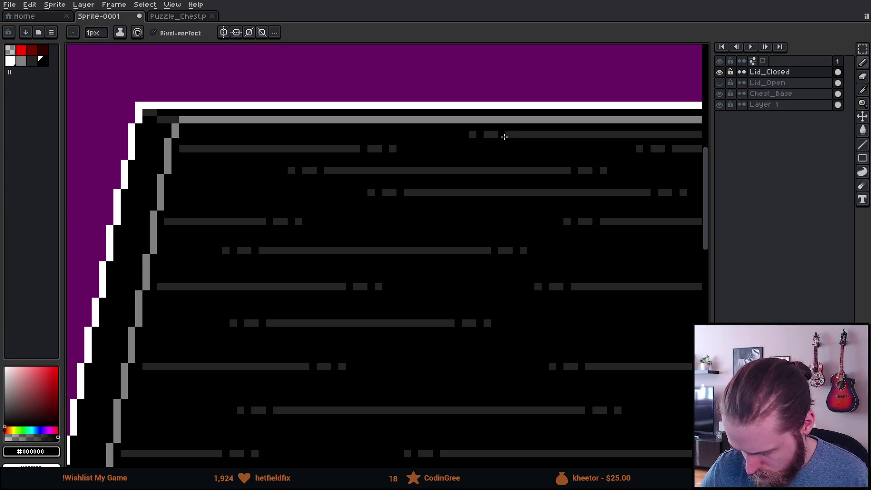
# Black out most of the last grain line near the top, split by one black pixel
pyautogui.moveTo(575, 288)
pyautogui.mouseDown()
pyautogui.moveTo(423, 280)
pyautogui.moveTo(198, 287)
pyautogui.mouseUp()
pyautogui.click(520, 132)
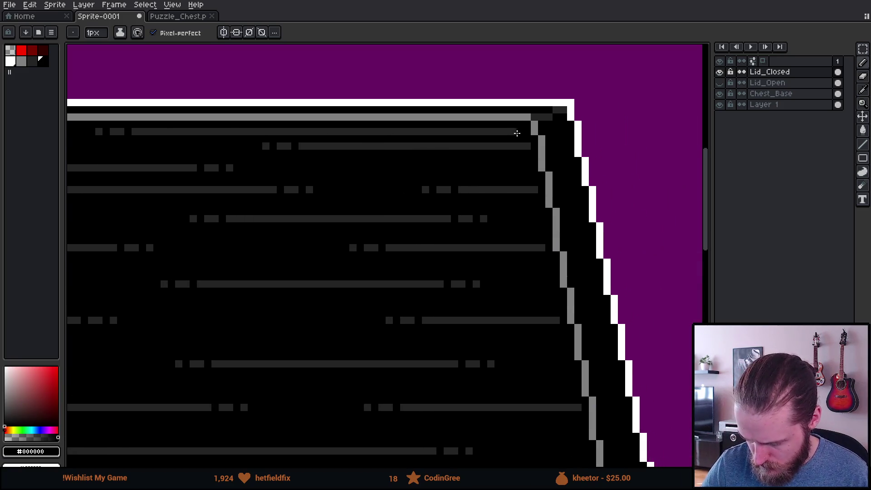
pyautogui.keyDown('shift'); pyautogui.click(403, 132); pyautogui.keyUp('shift')
pyautogui.click(390, 132)
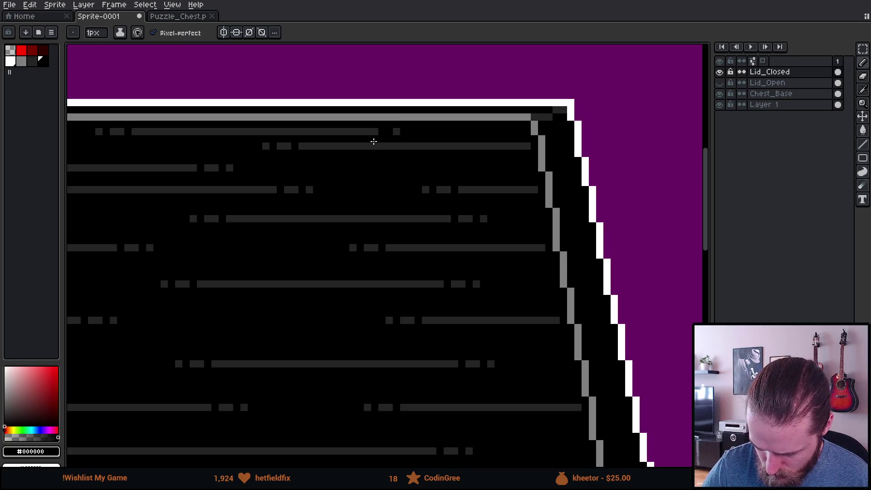
pyautogui.click(368, 131)
pyautogui.scroll(-5, 488, 336)
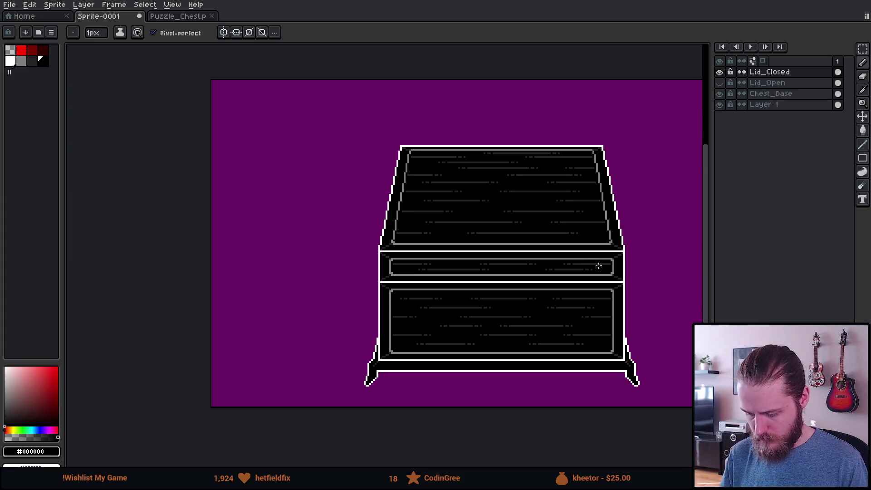
# Make the Lid_Open layer visible in the Layers panel
pyautogui.moveTo(599, 266); pyautogui.dragTo(445, 314)
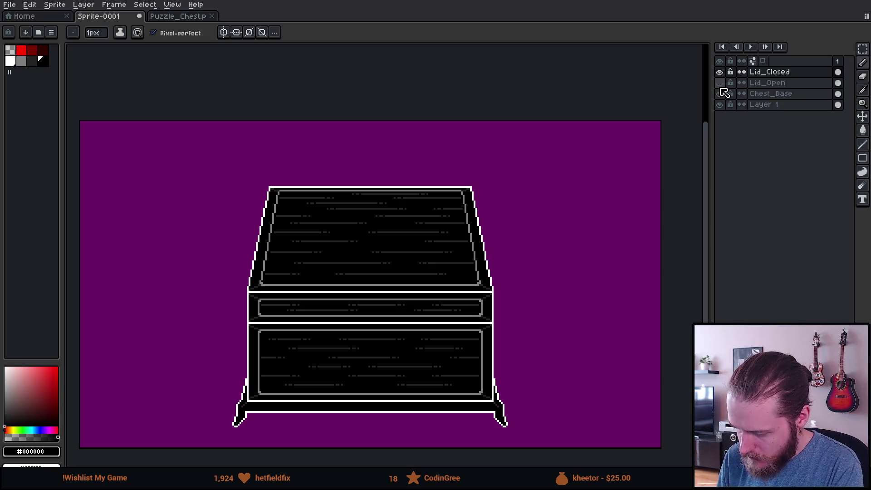
pyautogui.click(719, 71)
pyautogui.click(720, 83)
pyautogui.click(723, 86)
pyautogui.scroll(-1, 356, 138)
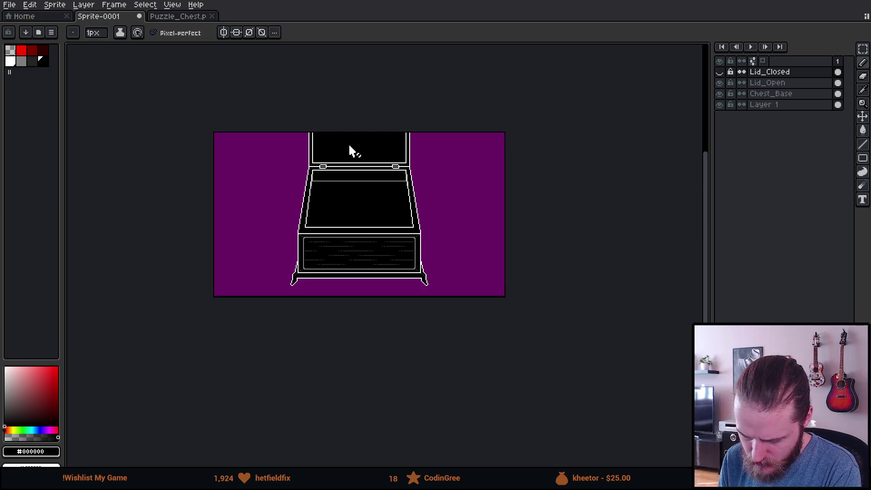
pyautogui.scroll(1, 342, 141)
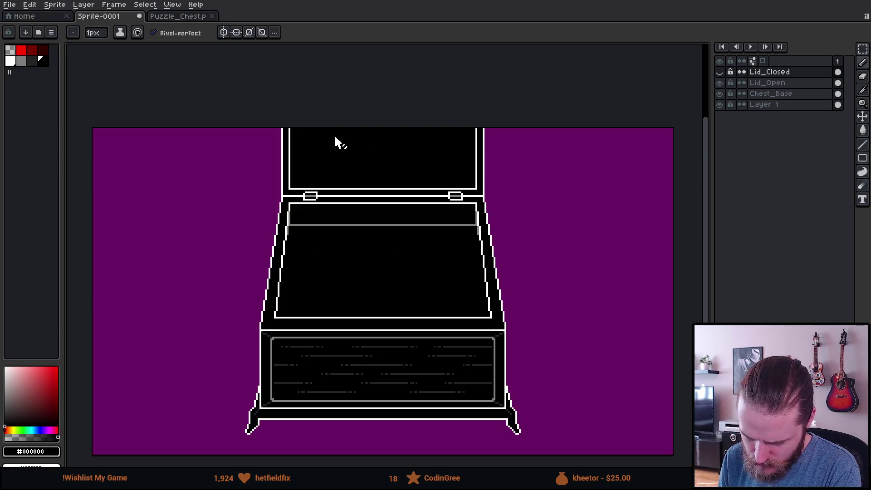
# Toggle Lid_Closed to compare, leaving it hidden with the open chest centered
pyautogui.click(721, 75)
pyautogui.click(721, 76)
pyautogui.click(721, 76)
pyautogui.click(721, 76)
pyautogui.scroll(1, 500, 311)
pyautogui.scroll(-1, 500, 309)
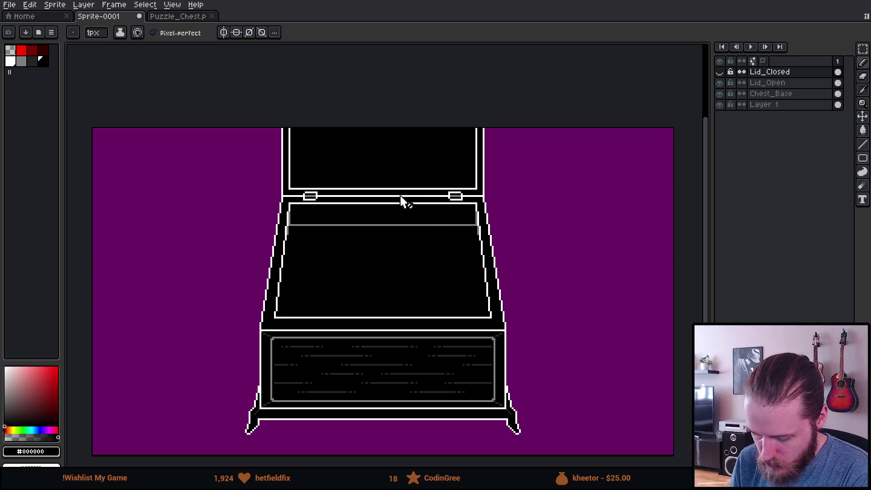
pyautogui.moveTo(505, 250)
pyautogui.mouseDown()
pyautogui.moveTo(500, 212)
pyautogui.moveTo(531, 202)
pyautogui.moveTo(517, 216)
pyautogui.mouseUp()
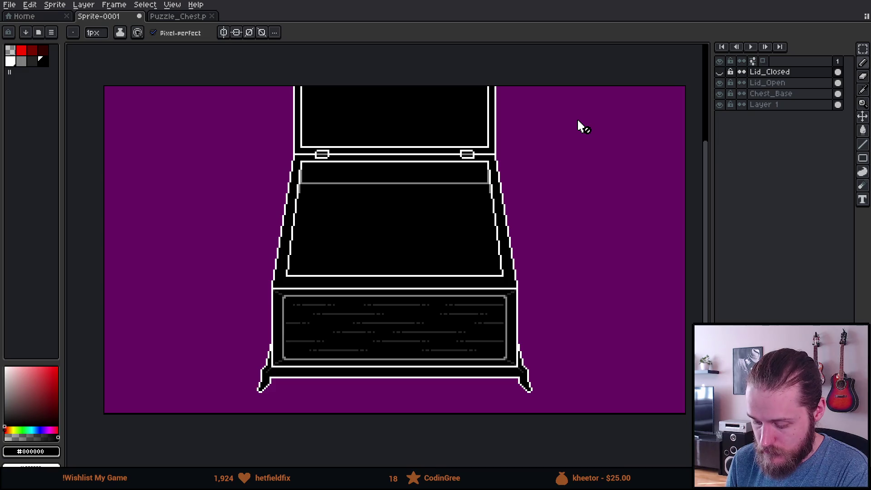
pyautogui.scroll(2, 436, 219)
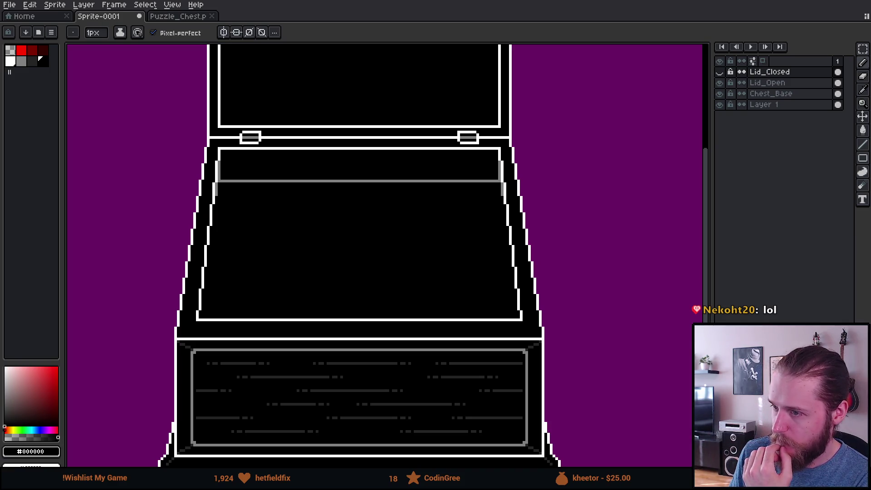
pyautogui.hotkey('alt', 'Tab')
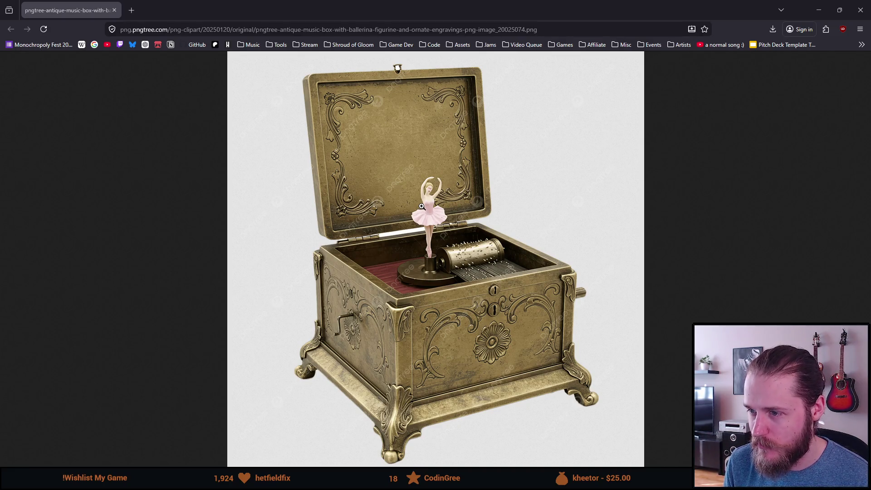
# Bring up the Google Images results for 'pixel art ballerina' and scroll through them
pyautogui.moveTo(363, 4); pyautogui.dragTo(508, 1)
pyautogui.scroll(5, 437, 364)
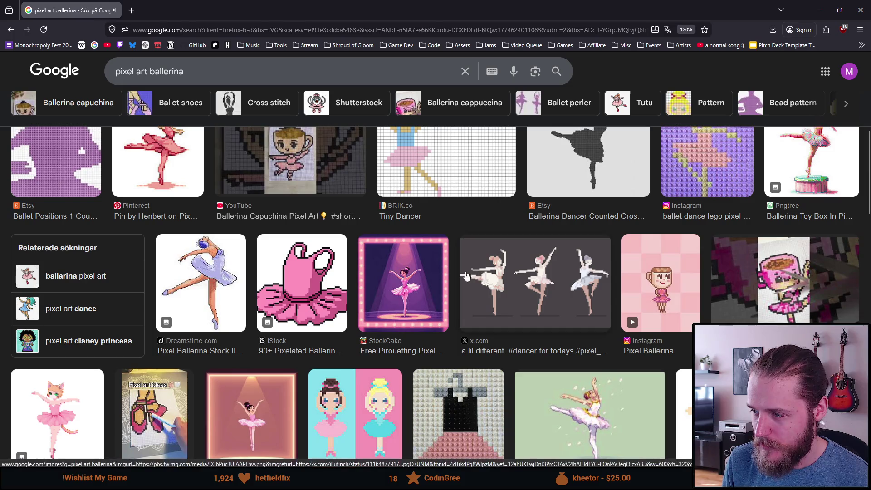
pyautogui.scroll(2, 526, 300)
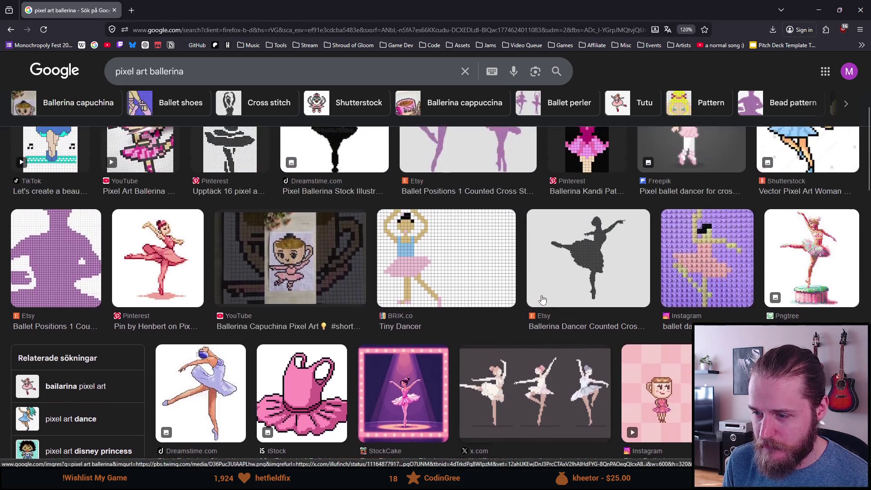